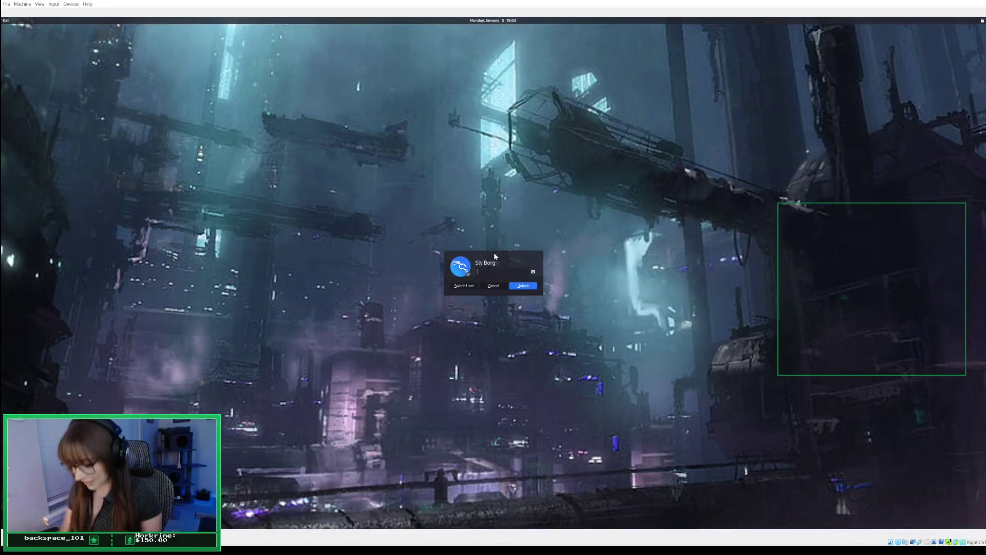
Enter the account password on the lock screen to unlock the Kali desktop
{"action": "type", "text": "••"}
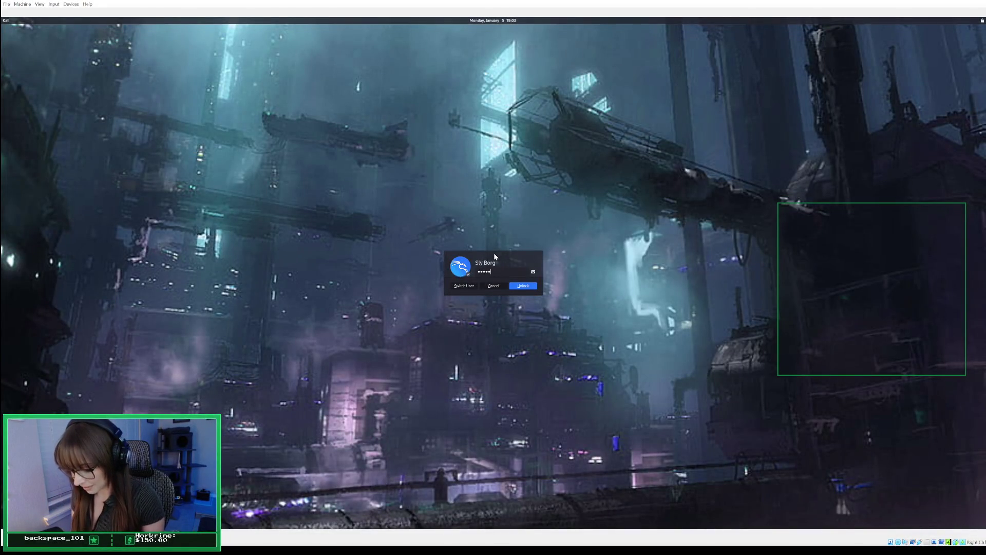
{"action": "type", "text": "•••"}
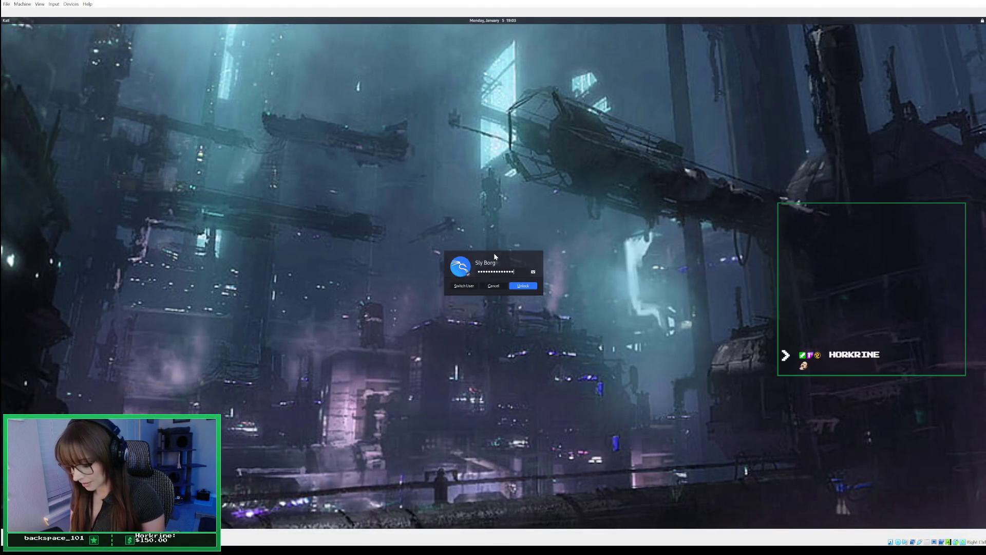
{"action": "key", "text": "Return"}
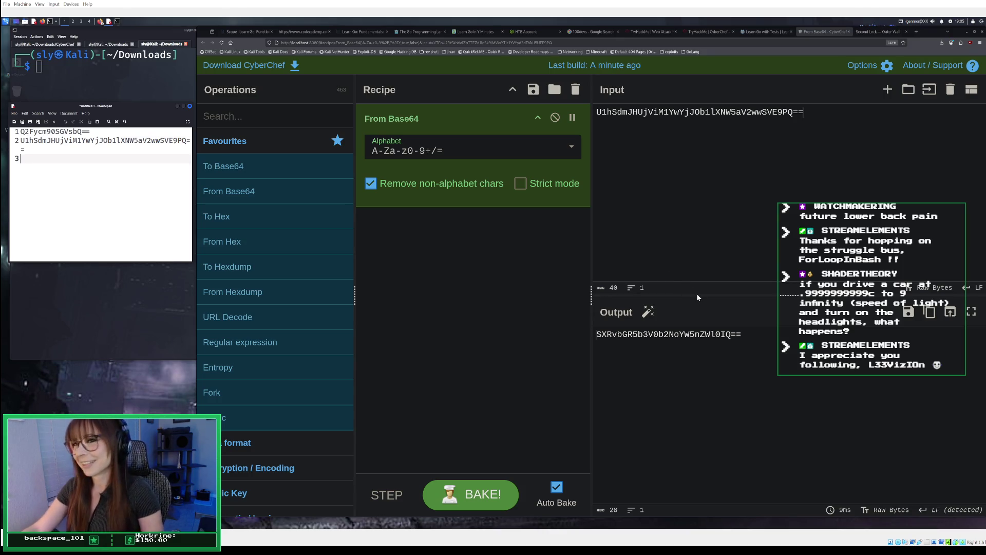
{"action": "left_click", "coordinate": [110, 290]}
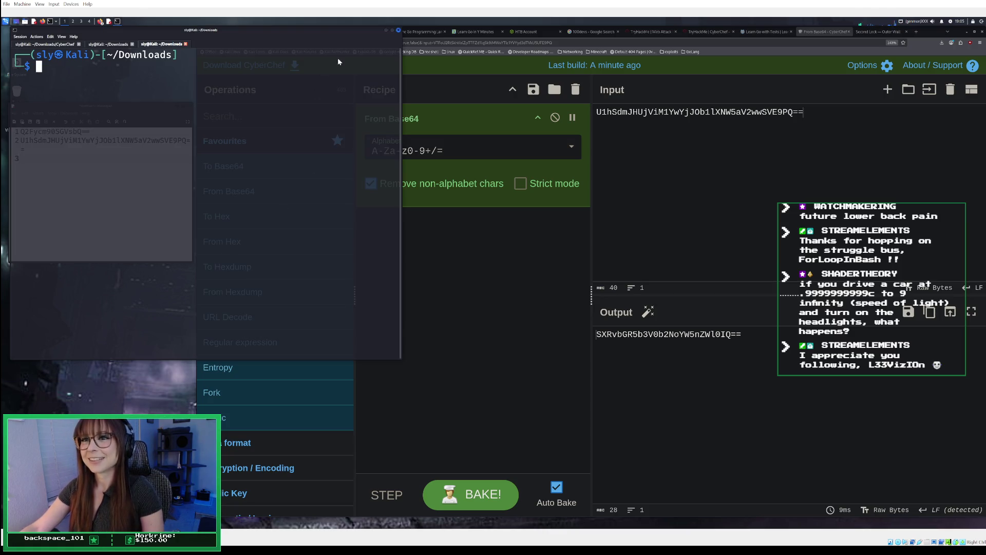
{"action": "left_click", "coordinate": [755, 186]}
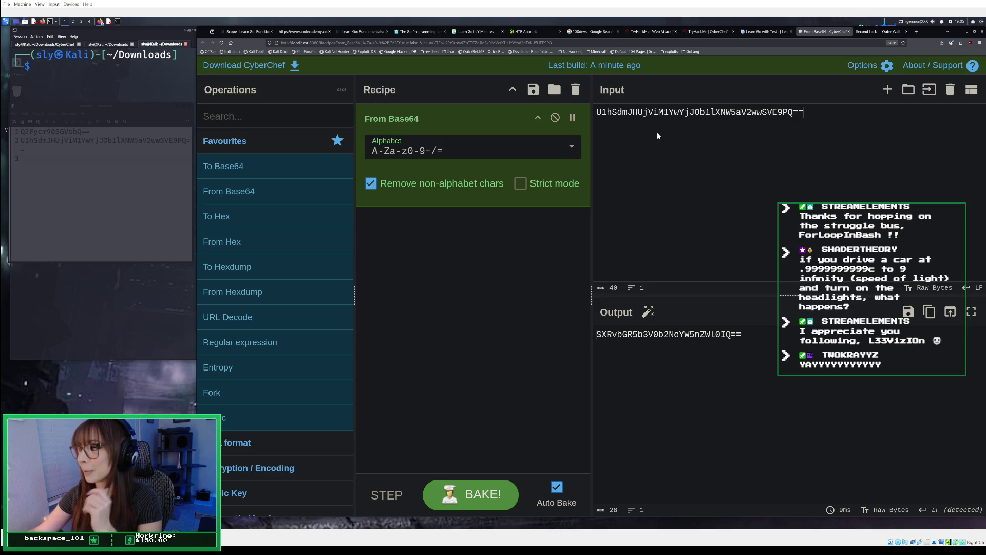
{"action": "left_click", "coordinate": [870, 31]}
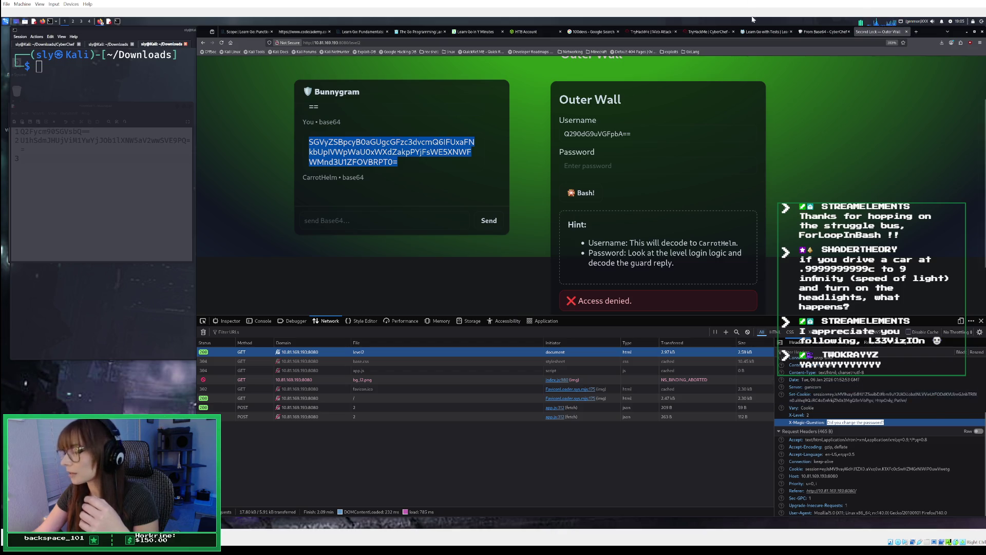
{"action": "left_click", "coordinate": [824, 32]}
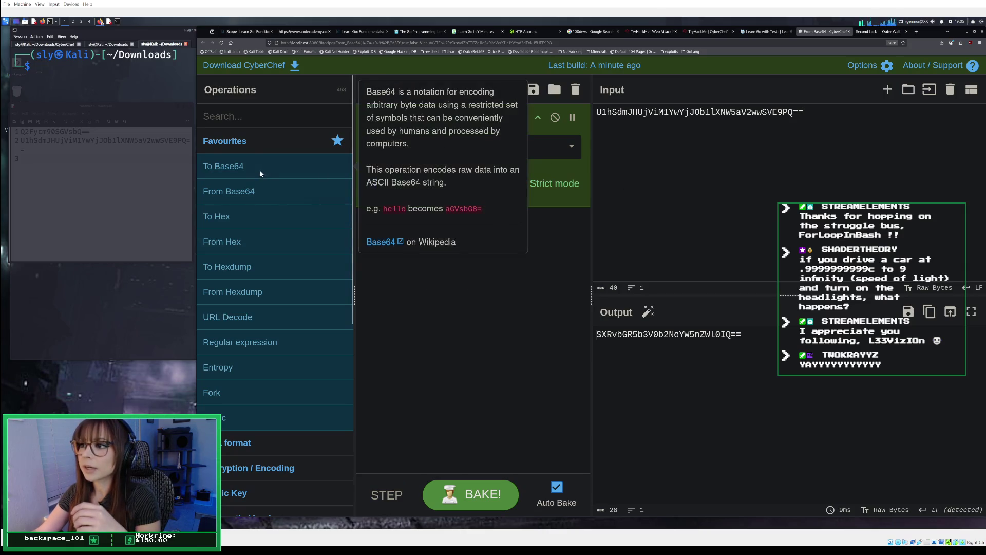
{"action": "double_click", "coordinate": [260, 192]}
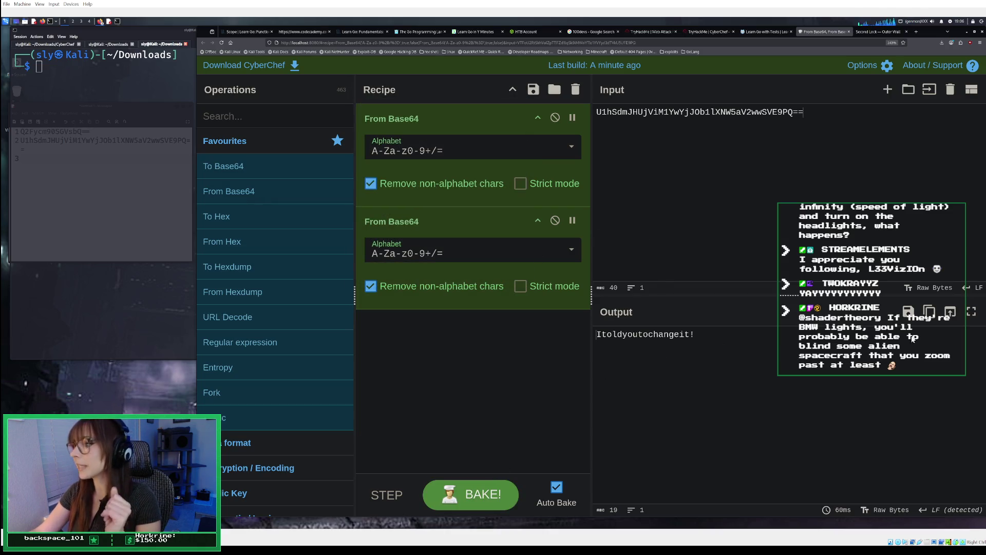
Copy CyberChef's decoded password output for pasting into the Outer Wall password field
{"action": "left_click", "coordinate": [929, 312]}
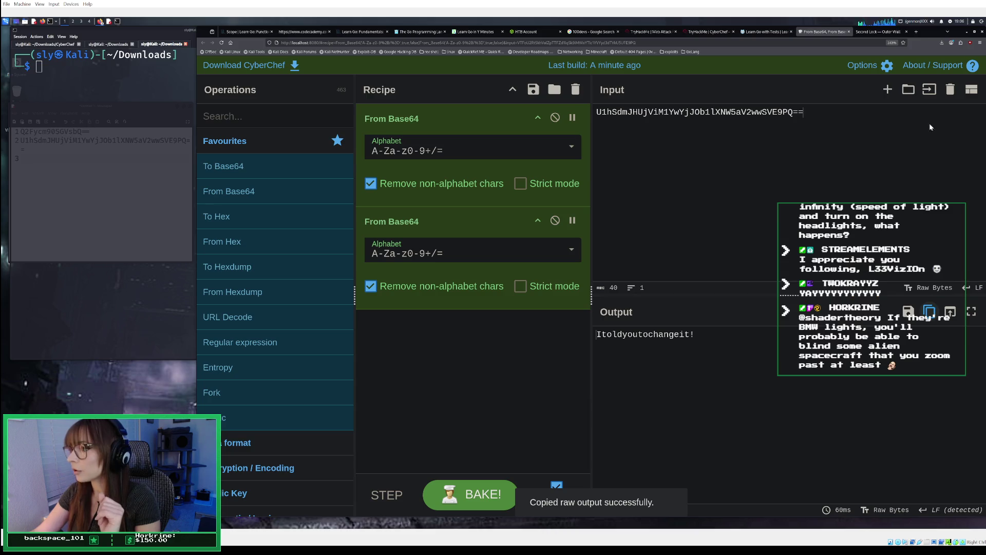
{"action": "left_click", "coordinate": [874, 32]}
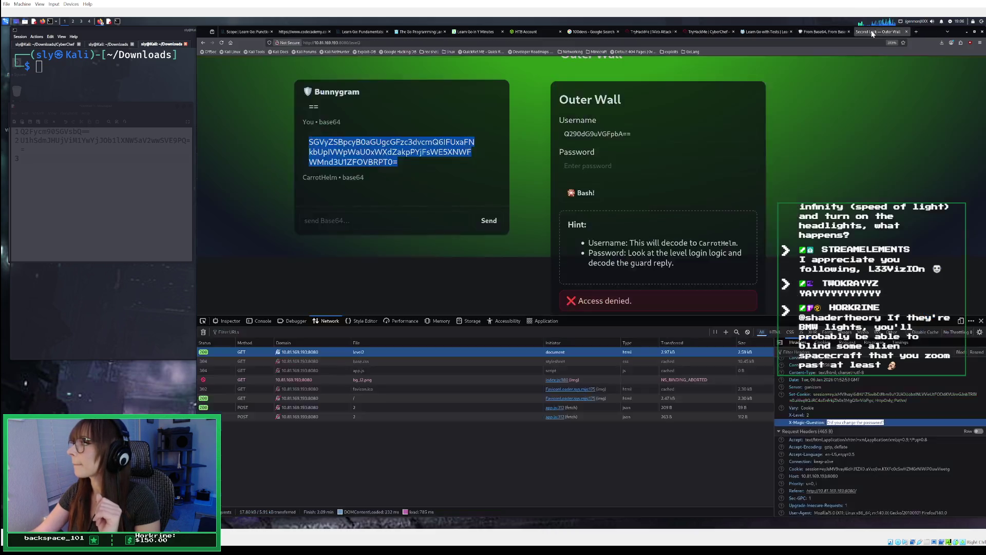
{"action": "left_click", "coordinate": [828, 32]}
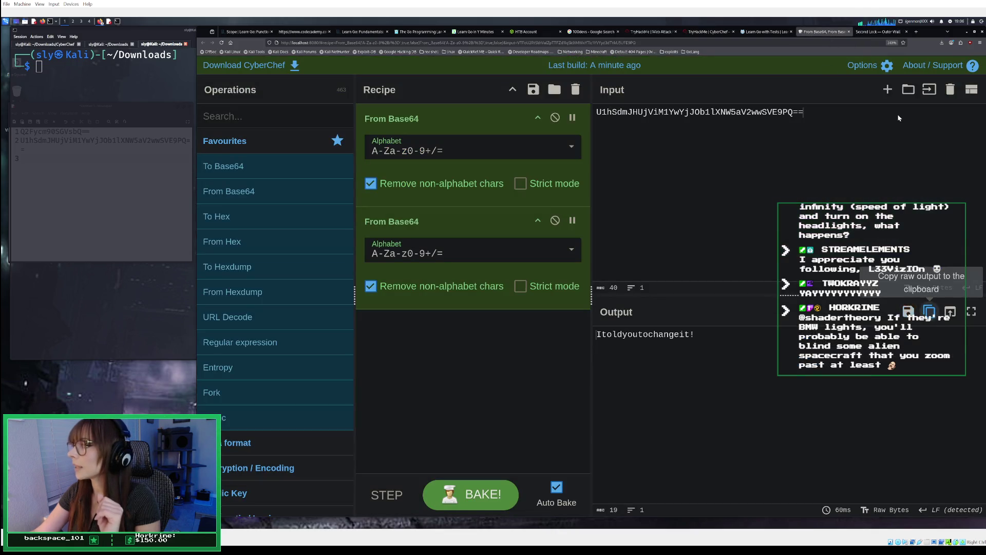
{"action": "left_click", "coordinate": [929, 311]}
{"action": "left_click", "coordinate": [868, 32]}
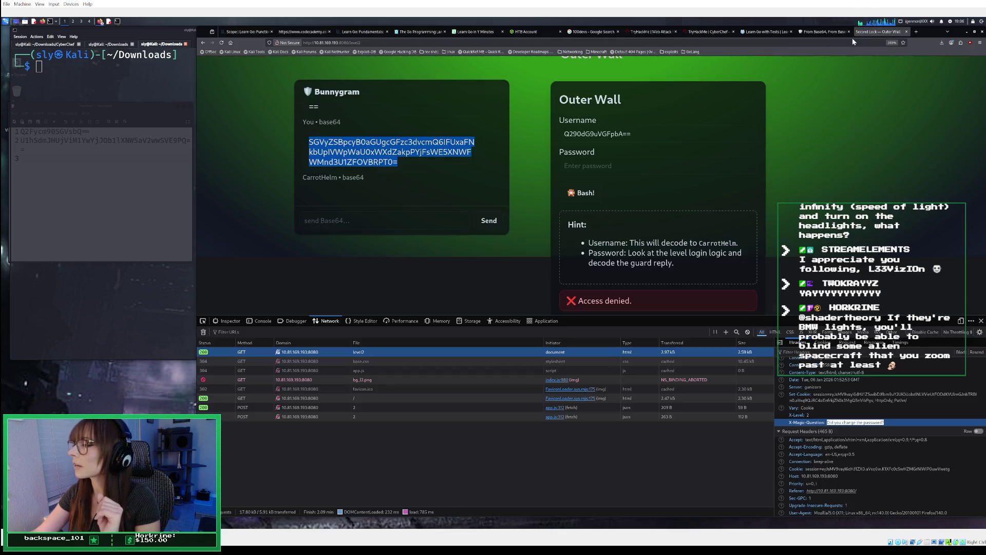
{"action": "right_click", "coordinate": [583, 170]}
Paste the decoded password into the Password field and copy the Base64 username
{"action": "left_click", "coordinate": [595, 212]}
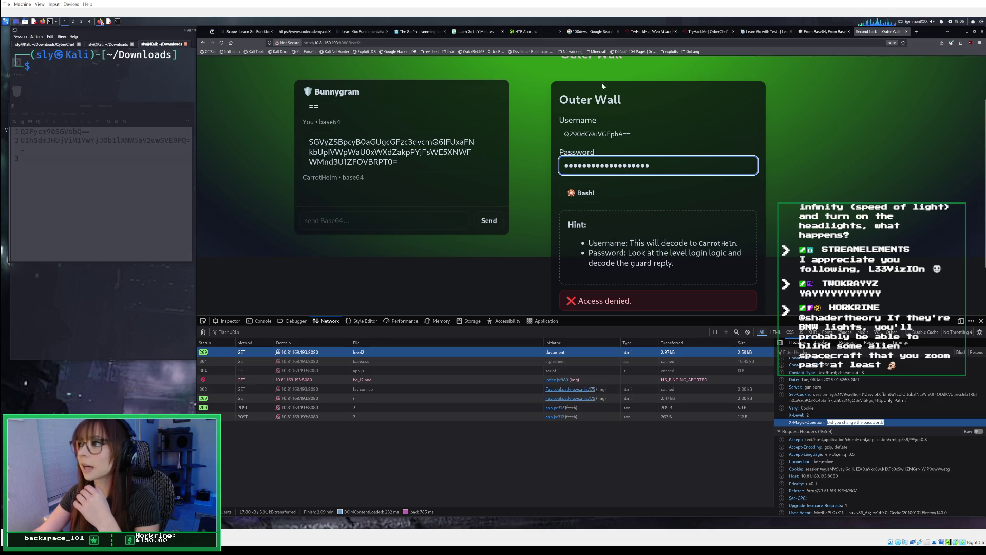
{"action": "left_click", "coordinate": [643, 134]}
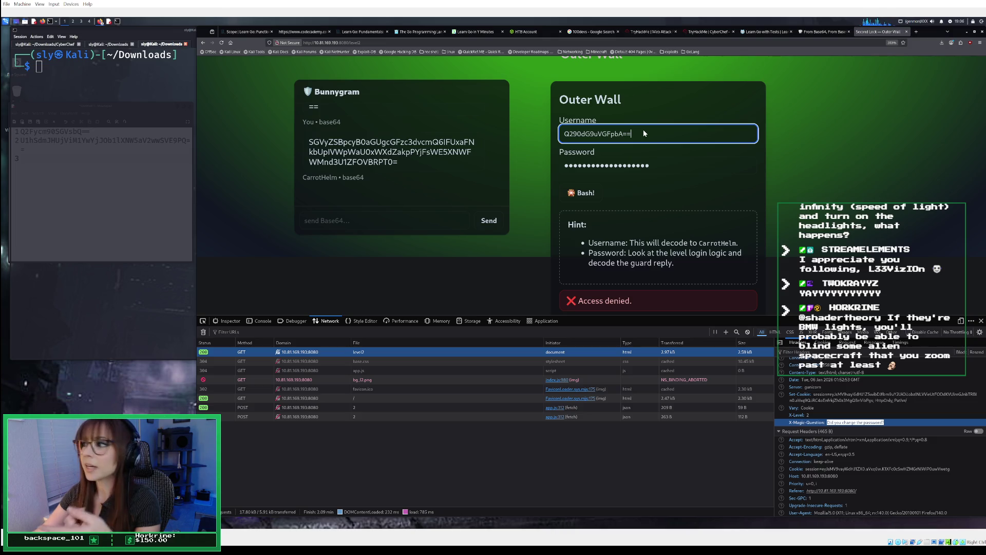
{"action": "left_click_drag", "start_coordinate": [641, 131], "coordinate": [561, 132]}
{"action": "right_click", "coordinate": [589, 134]}
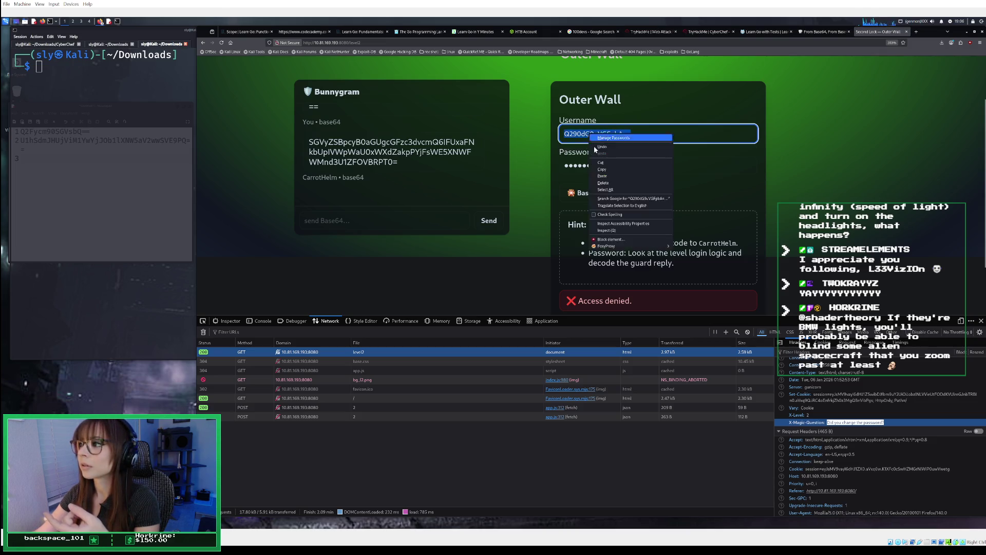
{"action": "left_click", "coordinate": [602, 170]}
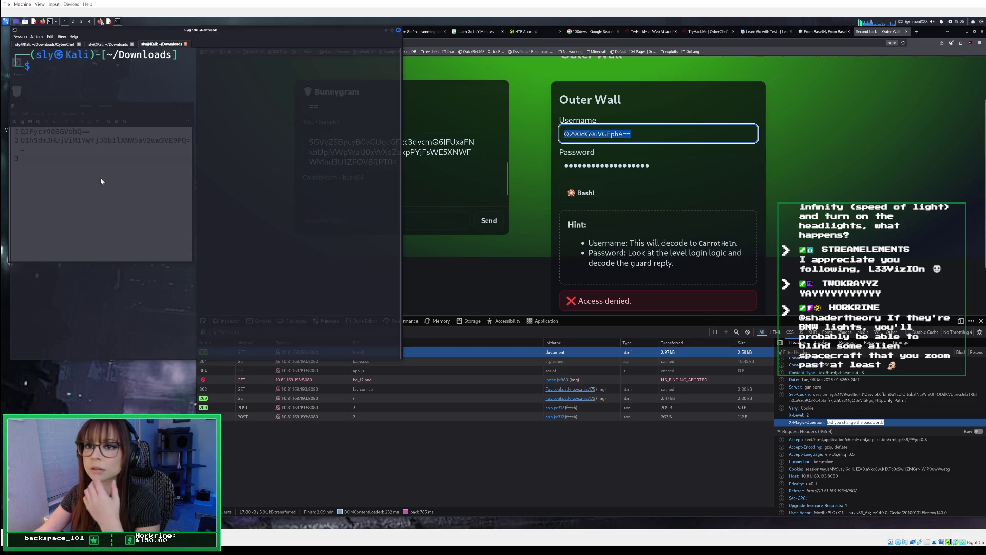
Paste the copied Base64 username onto line 3 of the text editor
{"action": "left_click", "coordinate": [100, 177]}
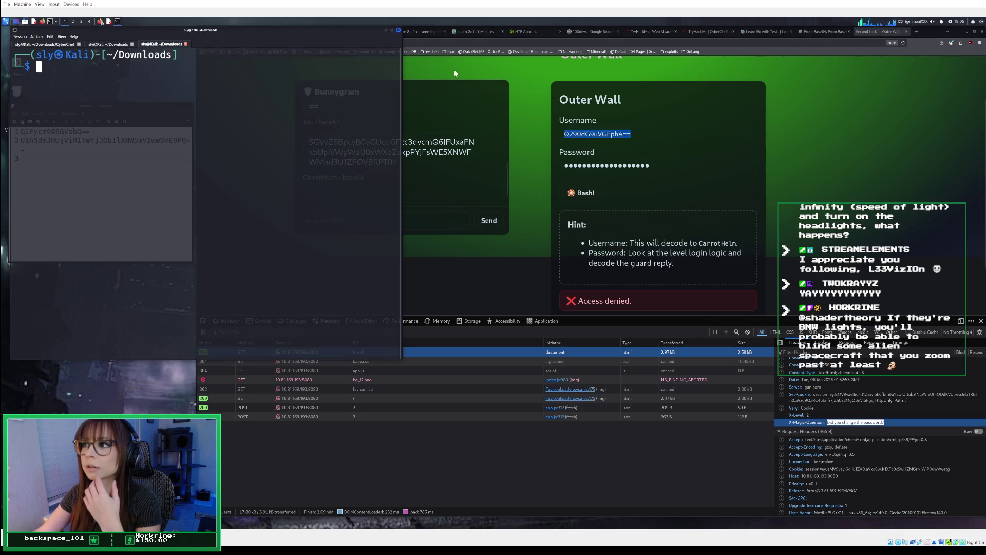
{"action": "left_click", "coordinate": [477, 133]}
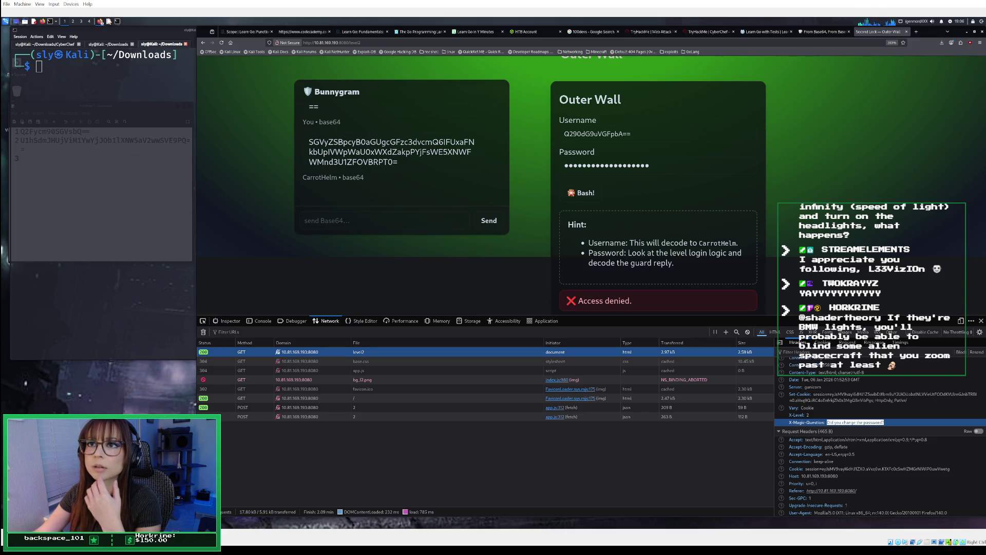
{"action": "left_click", "coordinate": [87, 178]}
{"action": "right_click", "coordinate": [86, 178]}
{"action": "left_click", "coordinate": [104, 210]}
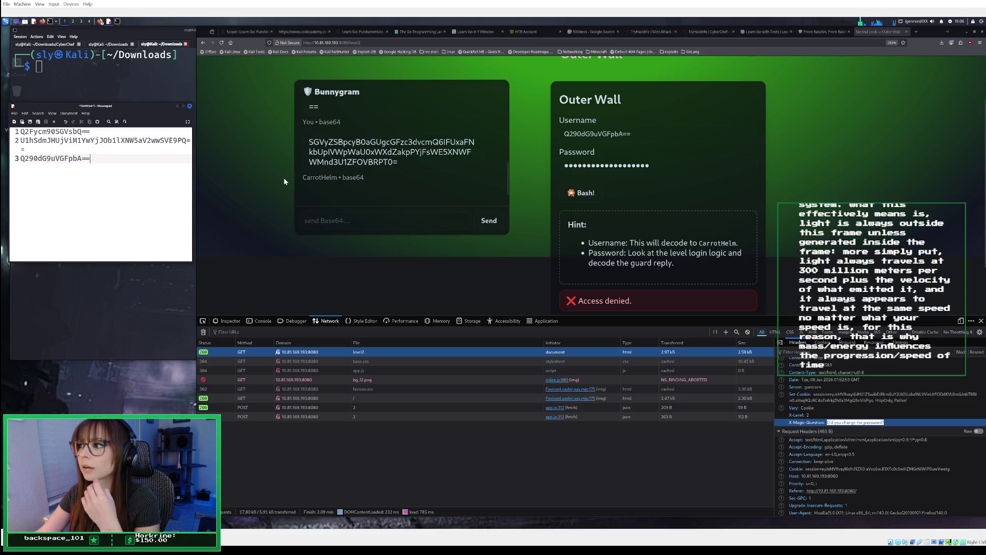
{"action": "left_click", "coordinate": [825, 31]}
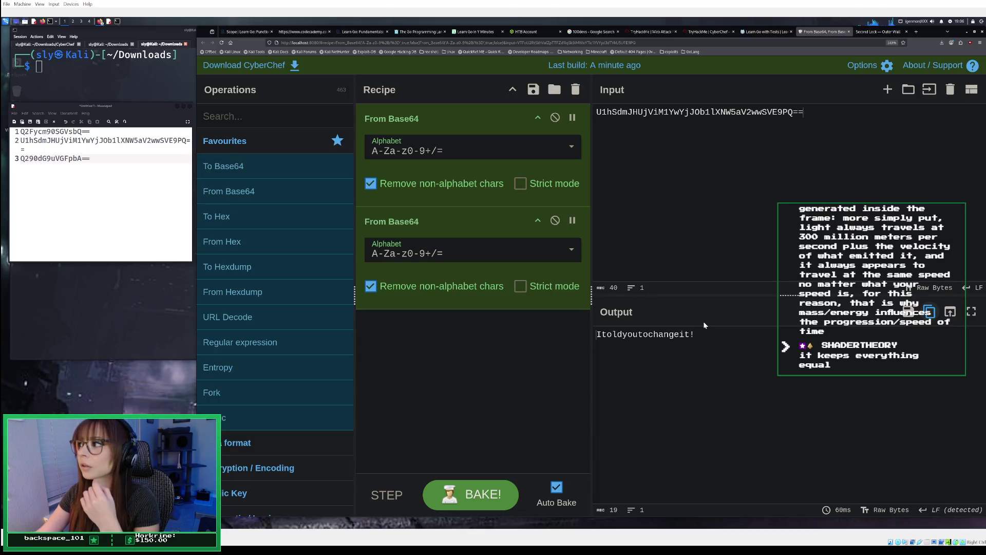
Copy the decoded password from CyberChef's output onto a new line 4 in the text editor
{"action": "left_click_drag", "start_coordinate": [706, 335], "coordinate": [594, 334]}
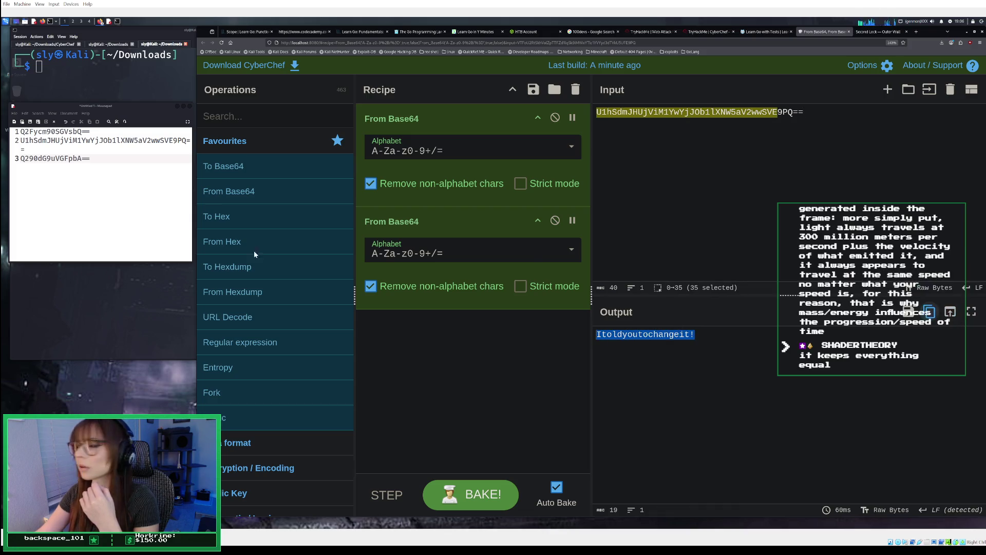
{"action": "key", "text": "ctrl+c"}
{"action": "left_click", "coordinate": [97, 166]}
{"action": "key", "text": "Return"}
{"action": "right_click", "coordinate": [75, 171]}
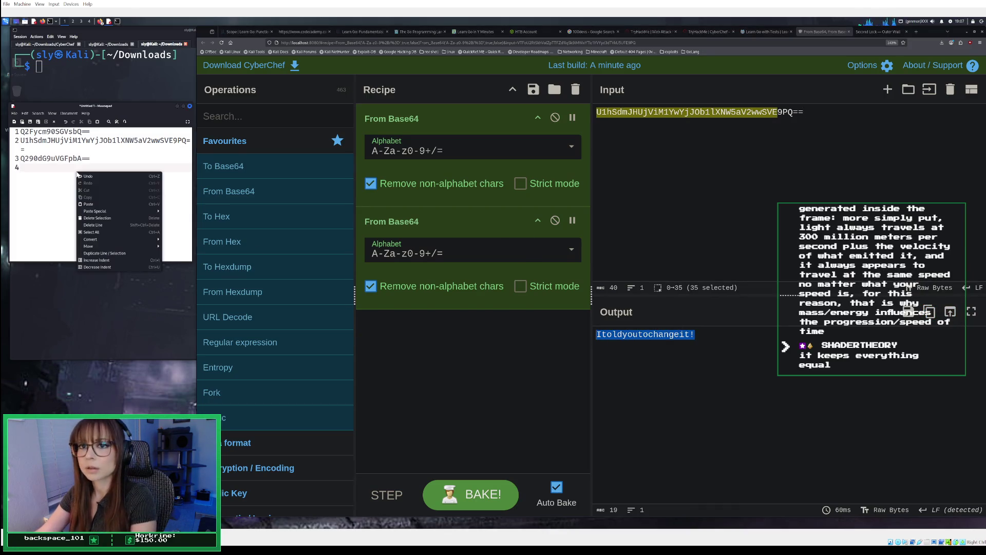
{"action": "left_click", "coordinate": [91, 206]}
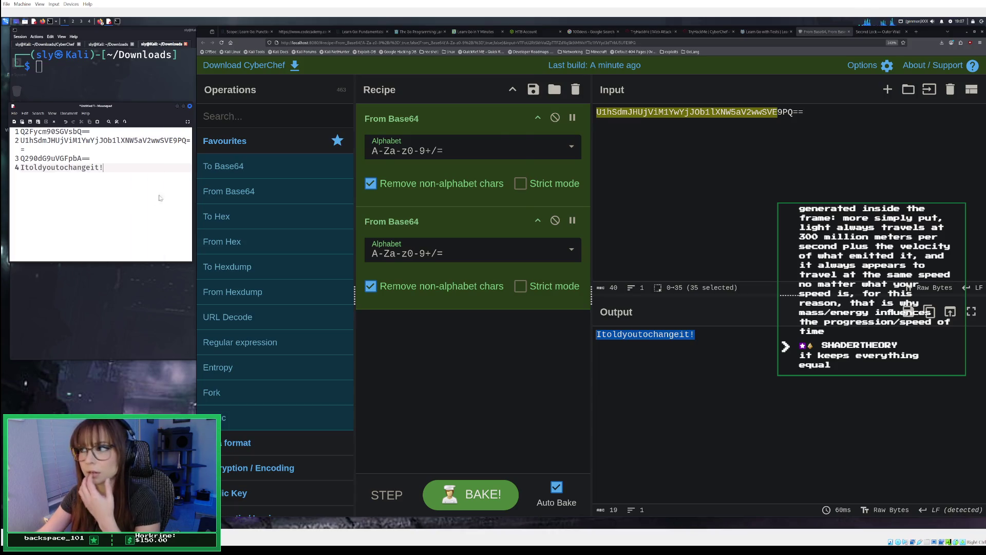
{"action": "left_click", "coordinate": [878, 31]}
{"action": "left_click", "coordinate": [655, 135]}
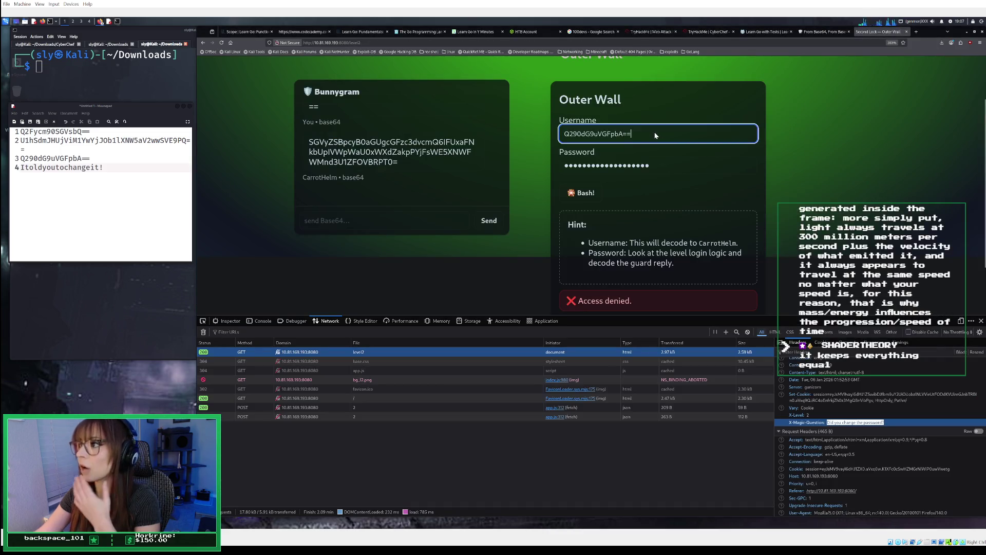
Copy the Base64 string Q2Fycm90SGVsbQ== from line 1 of the text editor
{"action": "left_click_drag", "start_coordinate": [649, 133], "coordinate": [587, 132]}
{"action": "key", "text": "ctrl+a"}
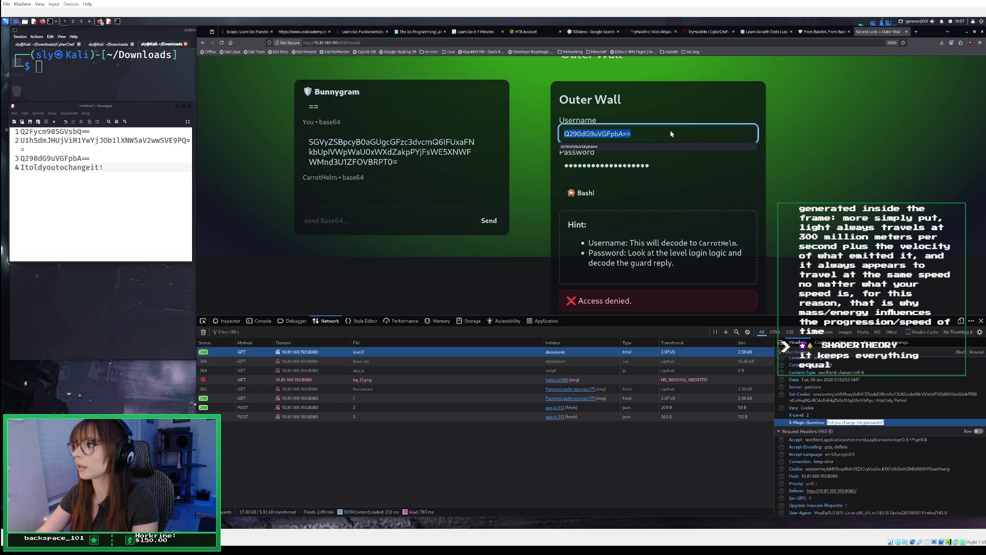
{"action": "left_click_drag", "start_coordinate": [90, 131], "coordinate": [6, 133]}
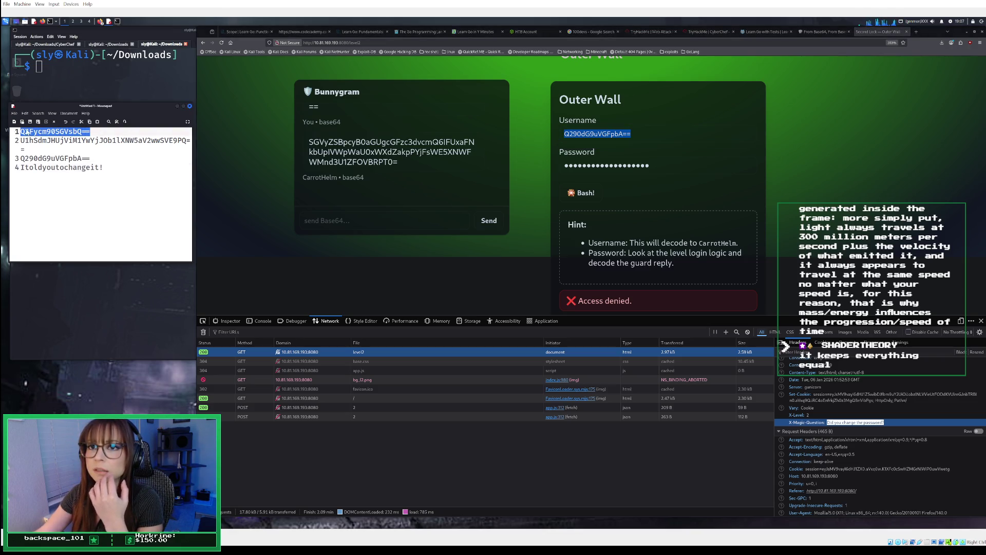
{"action": "right_click", "coordinate": [26, 133]}
{"action": "left_click", "coordinate": [46, 154]}
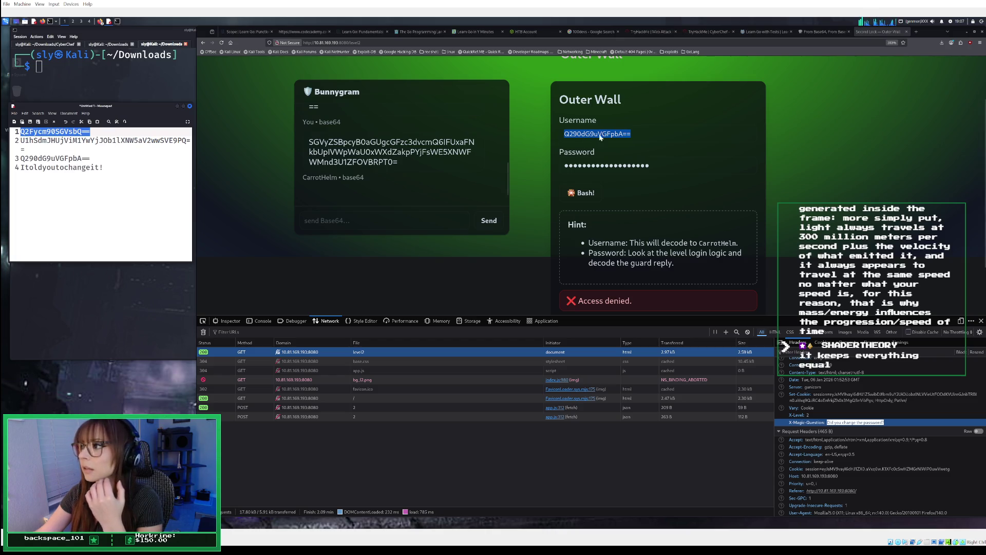
Replace the Outer Wall username Q290dG9uVGFpbA== with Q2Fycm90SGVsbQ==
{"action": "triple_click", "coordinate": [633, 137]}
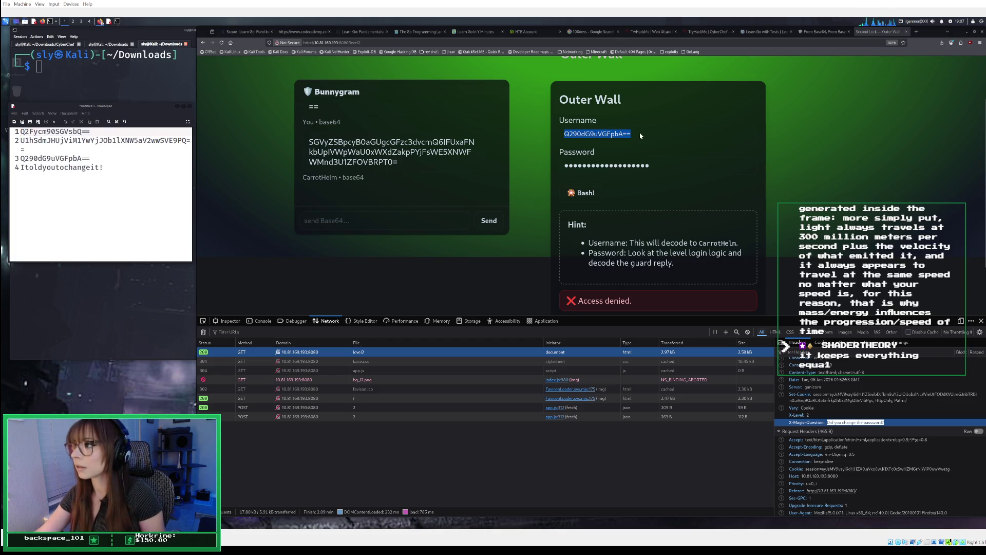
{"action": "right_click", "coordinate": [641, 136]}
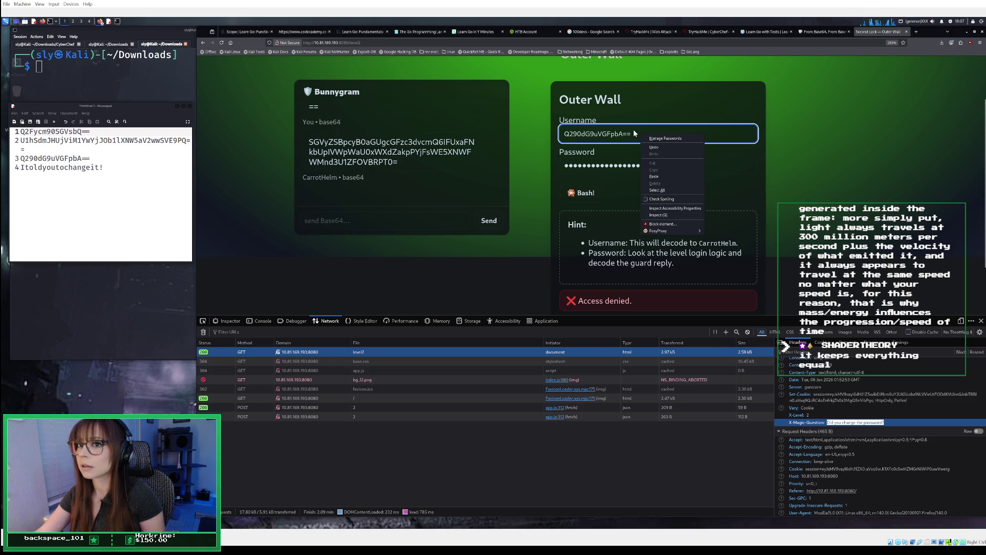
{"action": "left_click", "coordinate": [558, 132]}
{"action": "key", "text": "ctrl+a"}
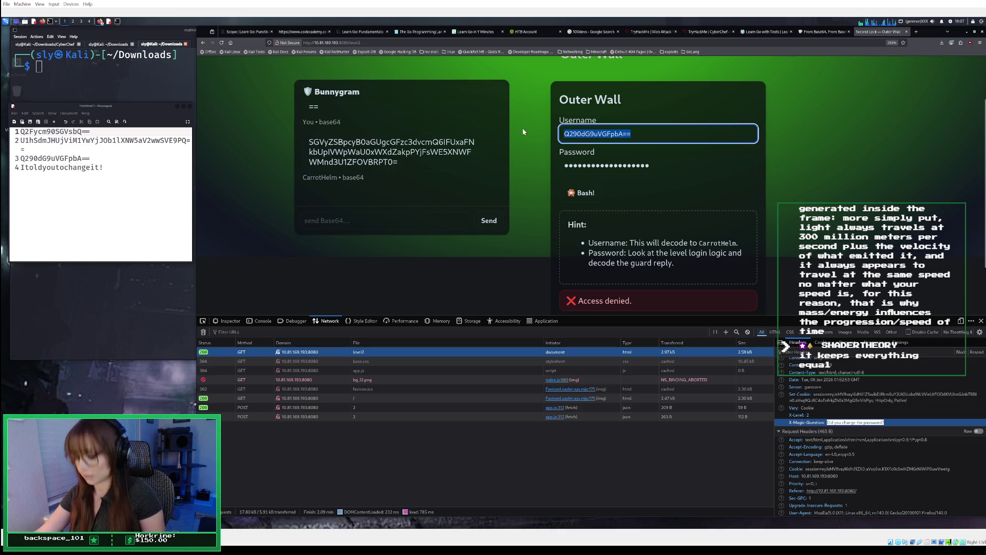
{"action": "key", "text": "ctrl+v"}
Submit the Outer Wall login three times, checking the new level2 requests
{"action": "key", "text": "Return"}
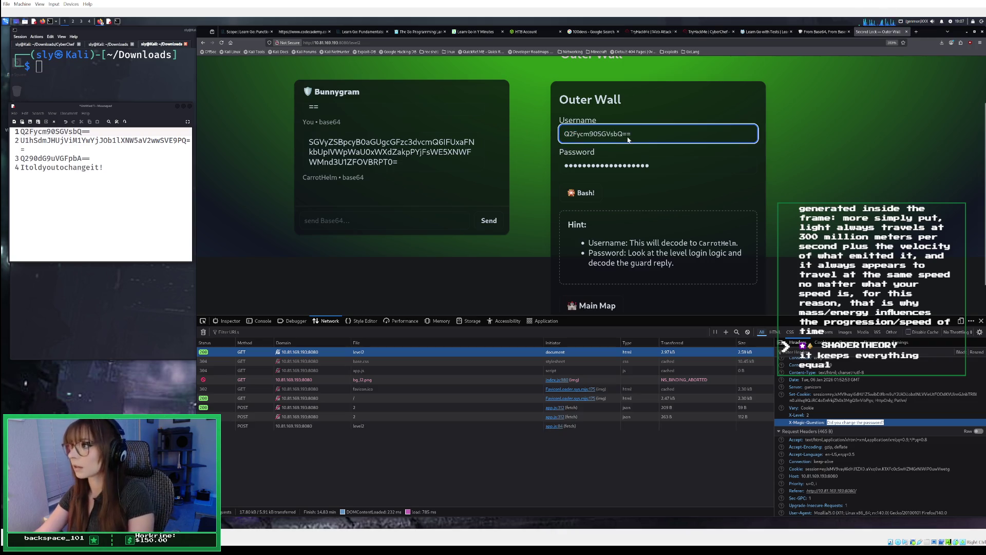
{"action": "scroll", "coordinate": [691, 199], "scroll_direction": "down", "scroll_amount": 1}
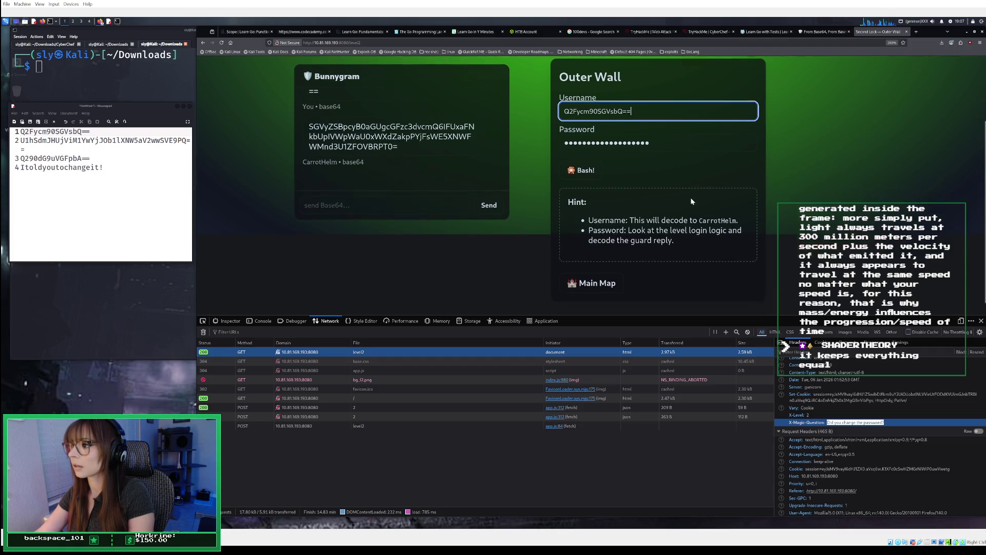
{"action": "key", "text": "Return"}
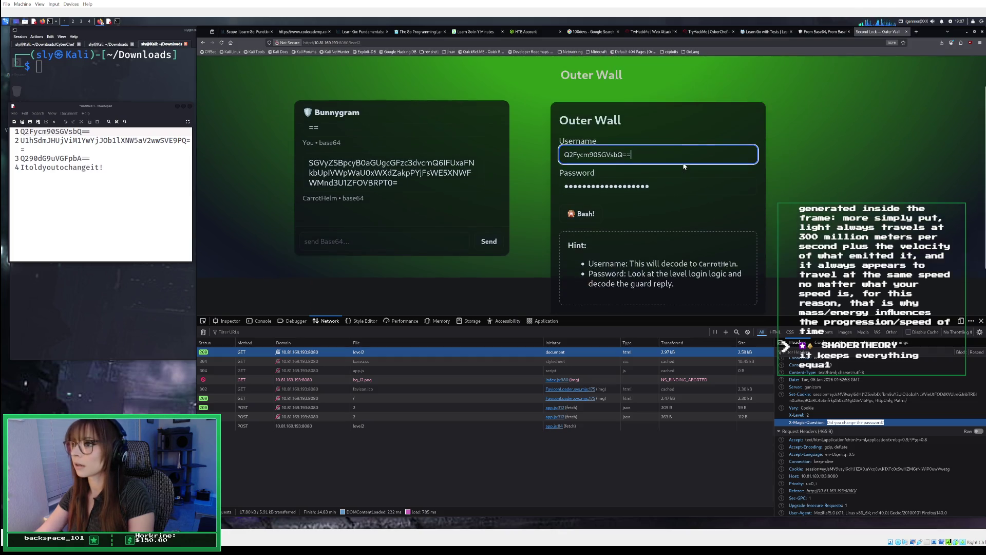
{"action": "scroll", "coordinate": [670, 187], "scroll_direction": "down", "scroll_amount": 2}
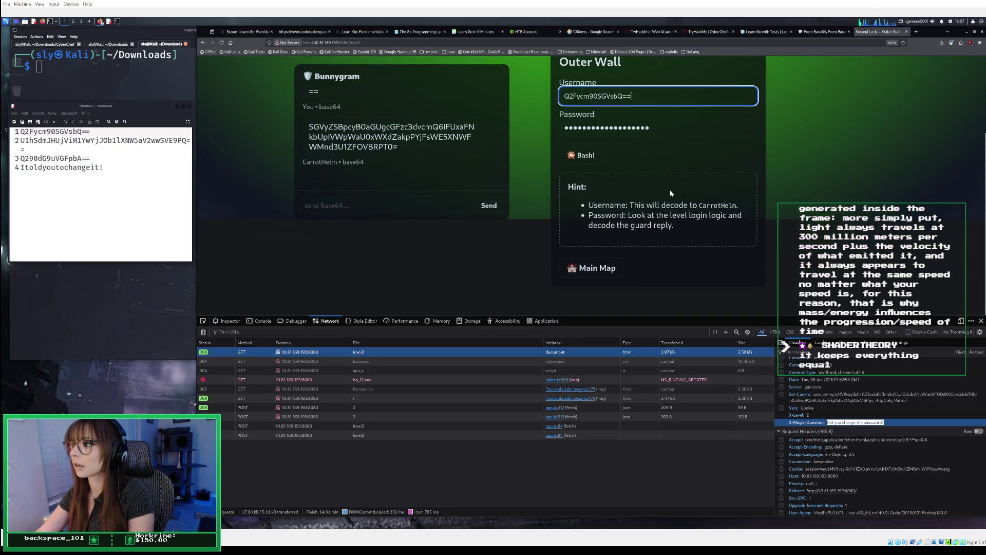
{"action": "key", "text": "Return"}
{"action": "key", "text": "Return"}
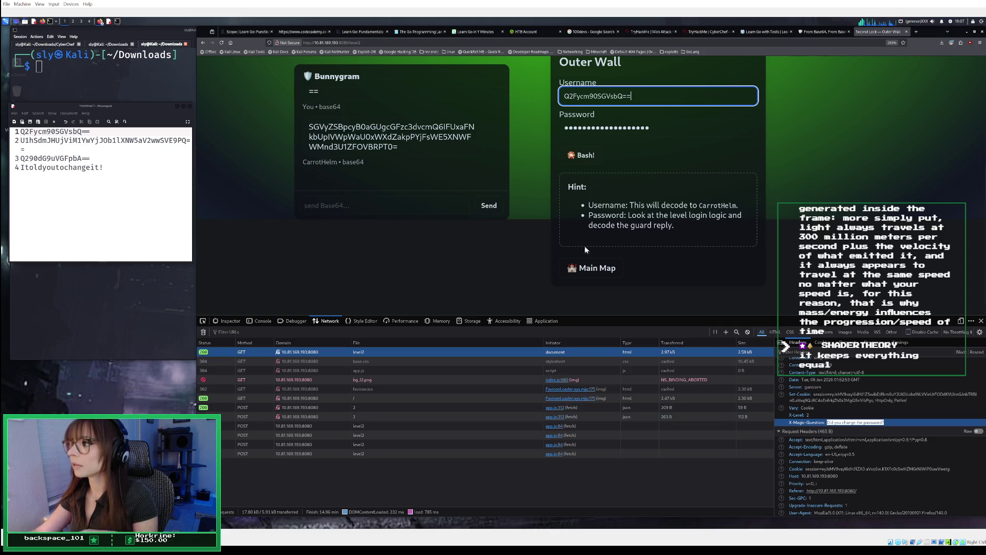
{"action": "scroll", "coordinate": [642, 179], "scroll_direction": "up", "scroll_amount": 2}
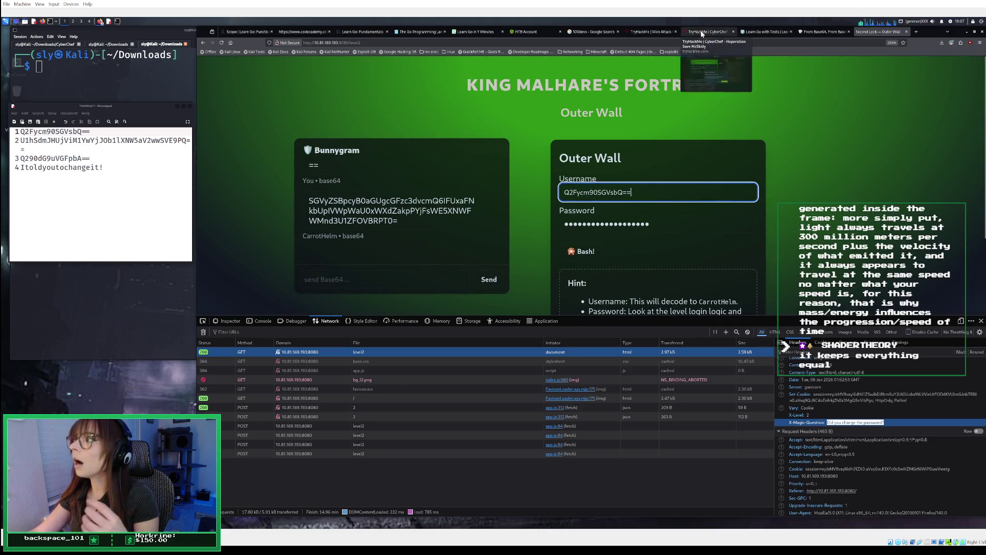
Close the expired-machine notice on the TryHackMe room page
{"action": "left_click", "coordinate": [702, 33]}
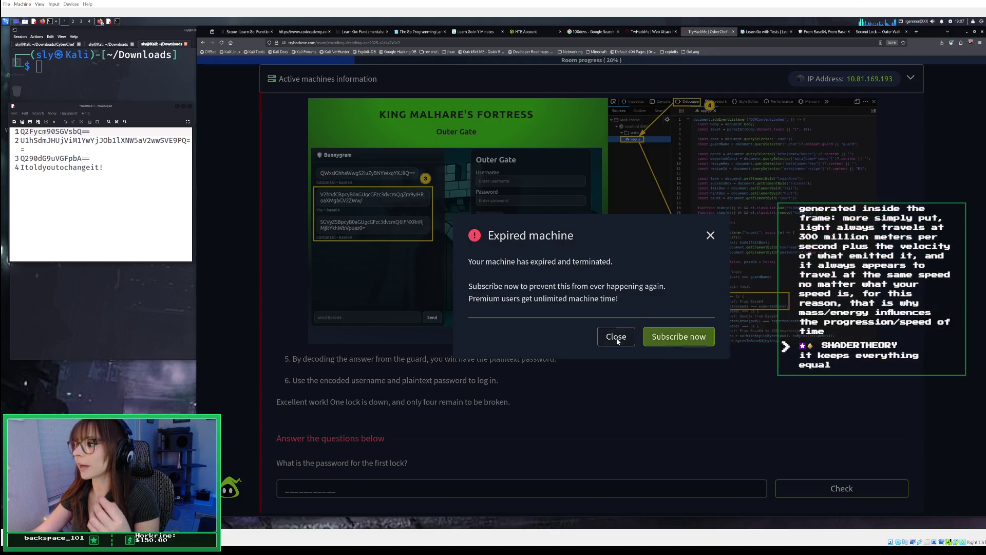
{"action": "left_click", "coordinate": [616, 336]}
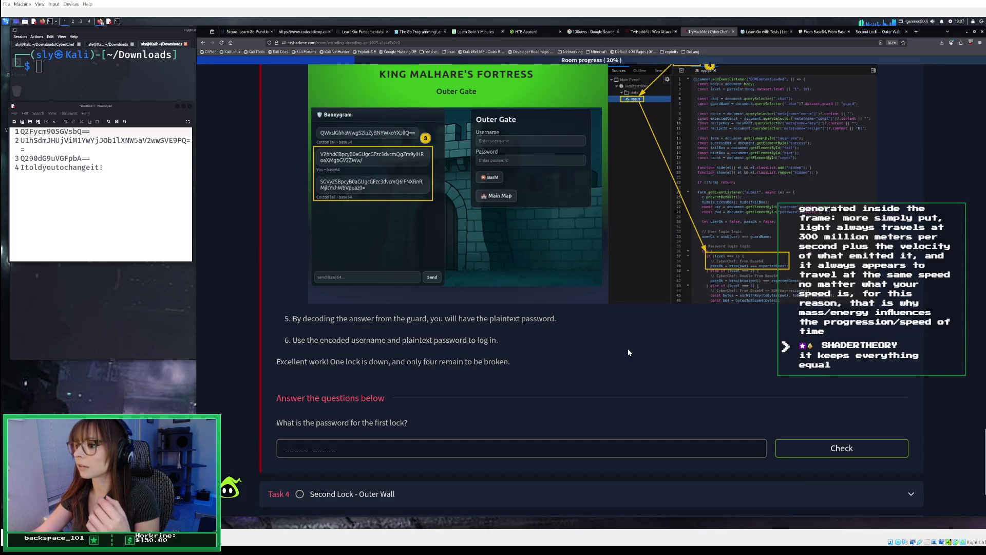
{"action": "scroll", "coordinate": [628, 348], "scroll_direction": "up", "scroll_amount": 5}
{"action": "scroll", "coordinate": [631, 335], "scroll_direction": "up", "scroll_amount": 15}
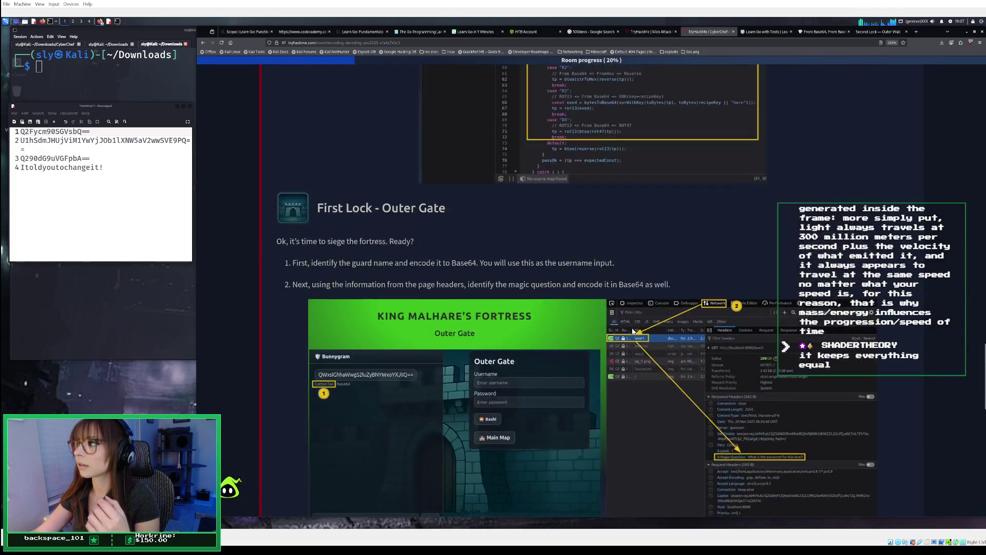
{"action": "scroll", "coordinate": [635, 322], "scroll_direction": "up", "scroll_amount": 20}
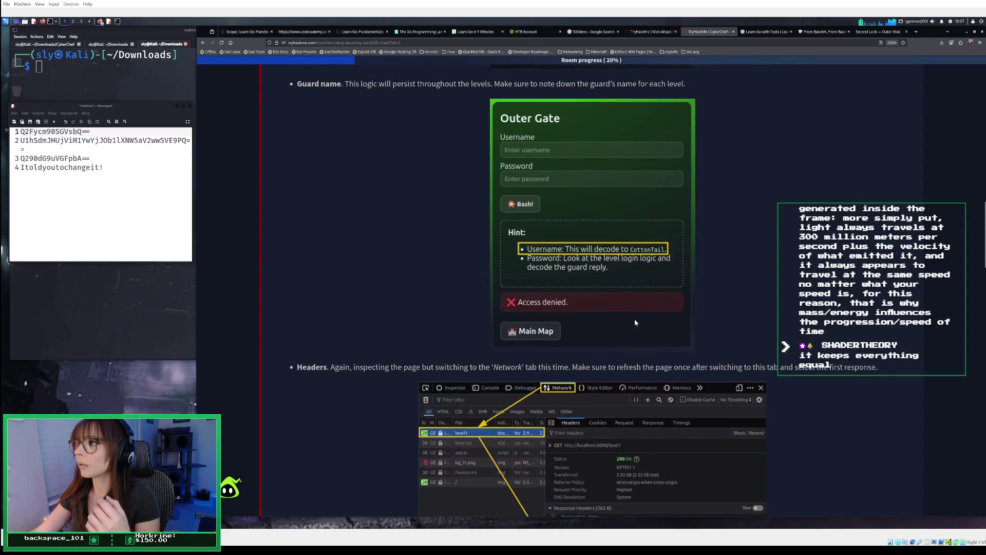
{"action": "scroll", "coordinate": [634, 321], "scroll_direction": "down", "scroll_amount": 2}
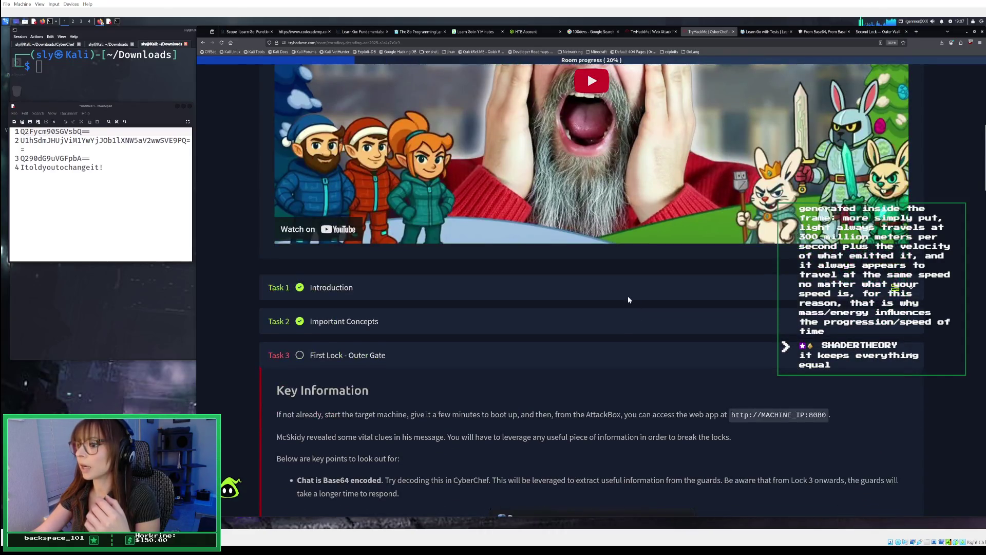
Expand the Introduction task and start the target machine again
{"action": "left_click", "coordinate": [628, 294]}
{"action": "scroll", "coordinate": [631, 316], "scroll_direction": "down", "scroll_amount": 10}
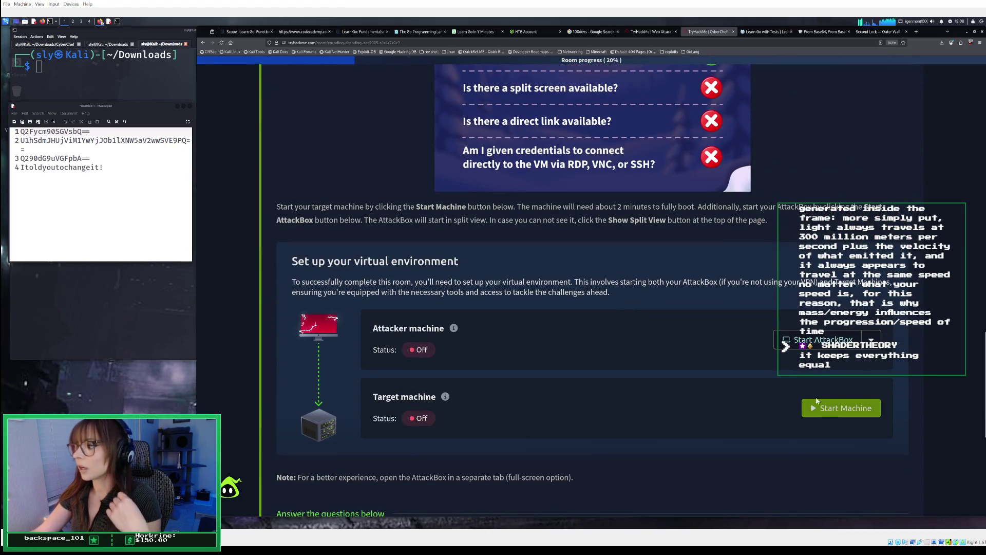
{"action": "left_click", "coordinate": [822, 409]}
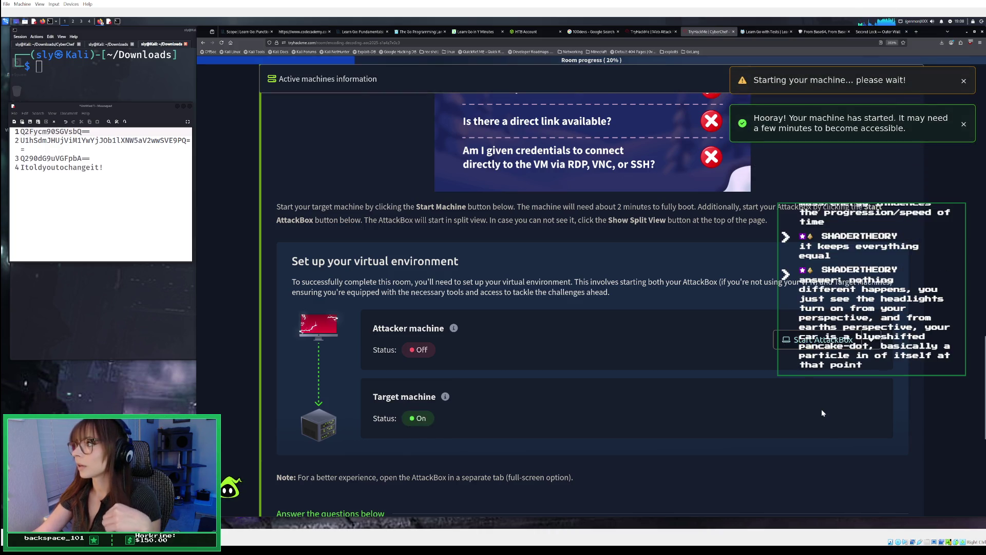
{"action": "scroll", "coordinate": [819, 411], "scroll_direction": "down", "scroll_amount": 2}
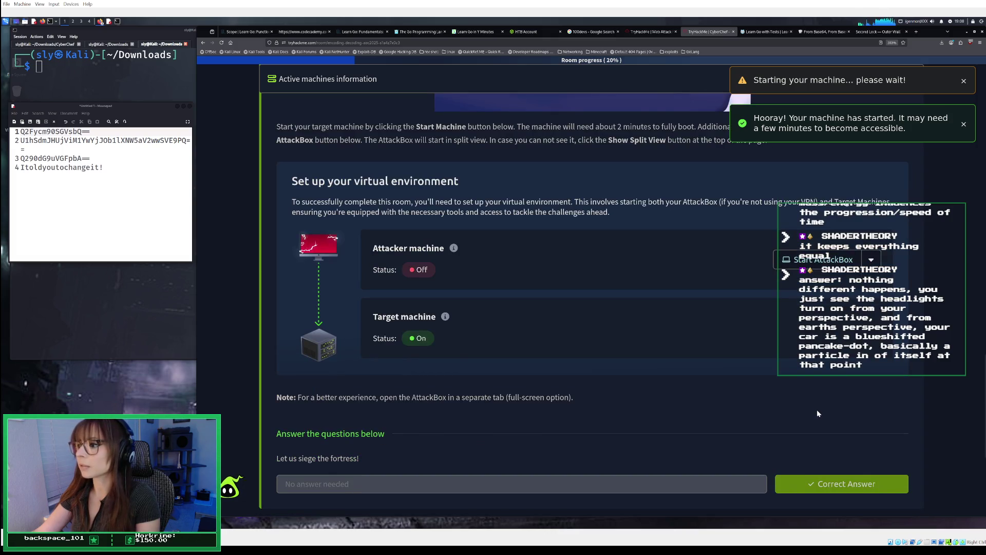
{"action": "scroll", "coordinate": [817, 414], "scroll_direction": "down", "scroll_amount": 4}
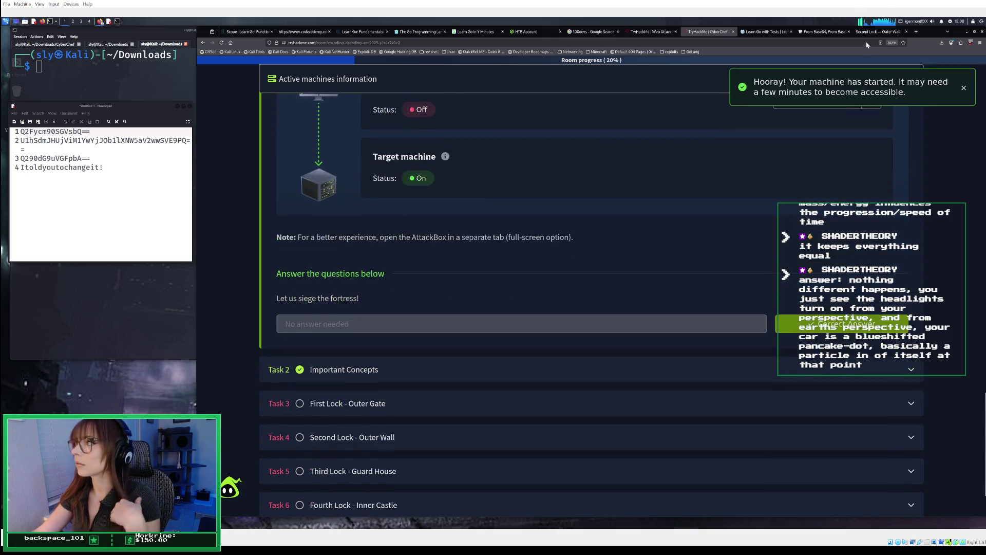
{"action": "left_click", "coordinate": [873, 32]}
{"action": "left_click", "coordinate": [667, 222]}
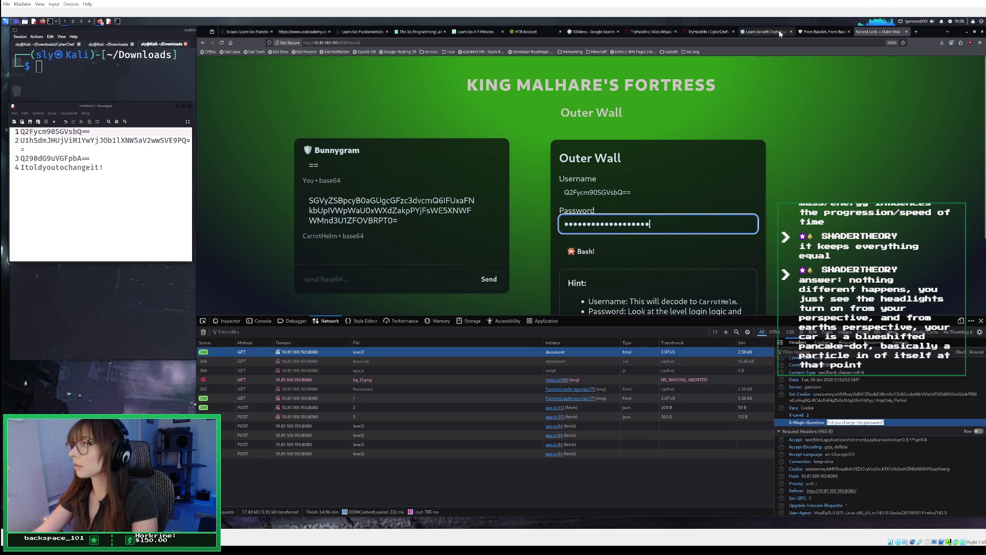
{"action": "left_click", "coordinate": [706, 32]}
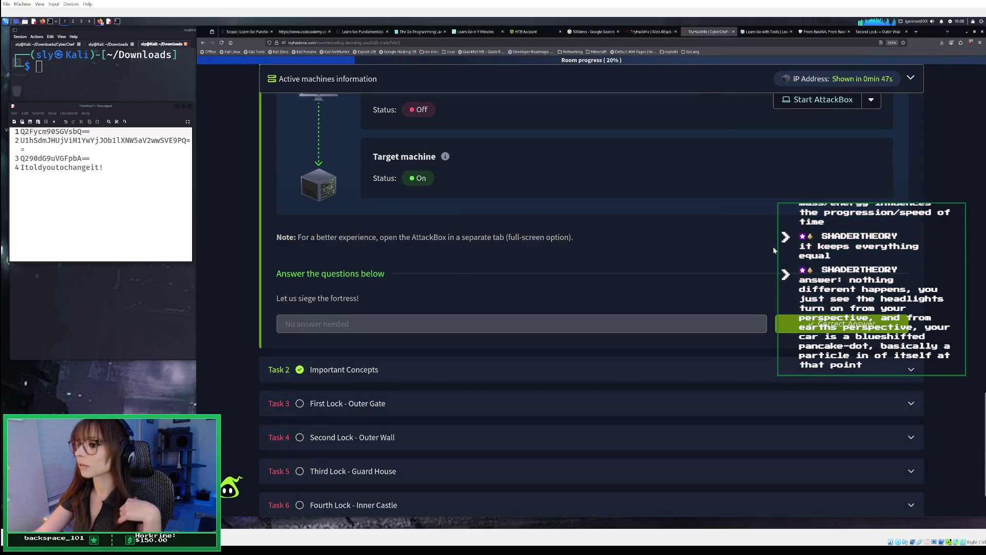
{"action": "scroll", "coordinate": [732, 299], "scroll_direction": "down", "scroll_amount": 2}
{"action": "scroll", "coordinate": [602, 326], "scroll_direction": "up", "scroll_amount": 10}
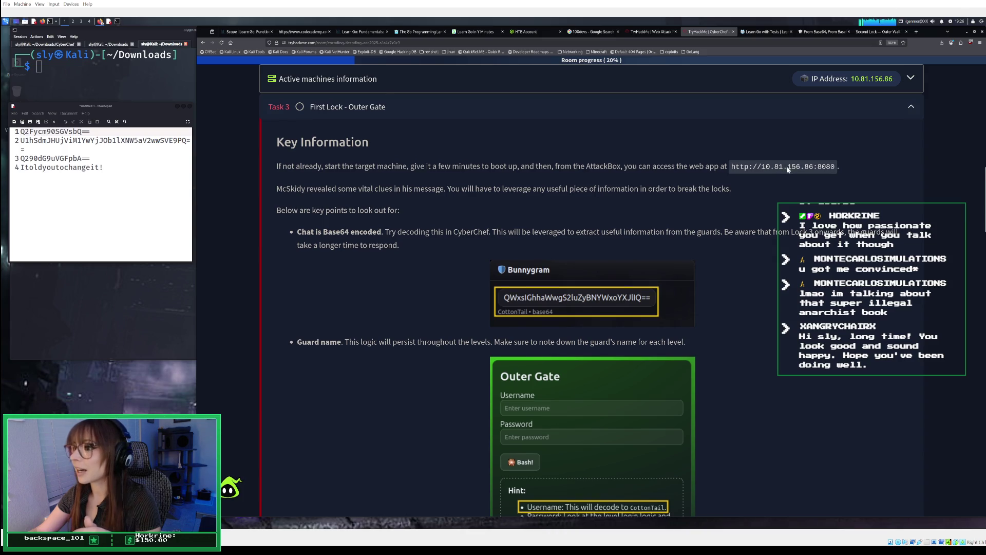
Scroll down to Task 3's 'What is the password for the first lock?' answer field
{"action": "scroll", "coordinate": [787, 165], "scroll_direction": "down", "scroll_amount": 1}
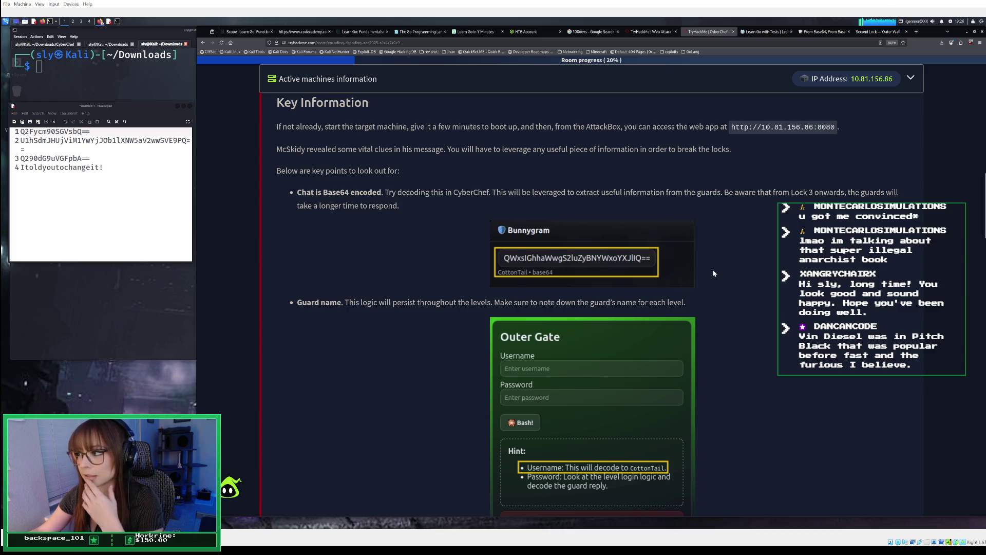
{"action": "scroll", "coordinate": [713, 269], "scroll_direction": "down", "scroll_amount": 1}
{"action": "scroll", "coordinate": [713, 269], "scroll_direction": "up", "scroll_amount": 2}
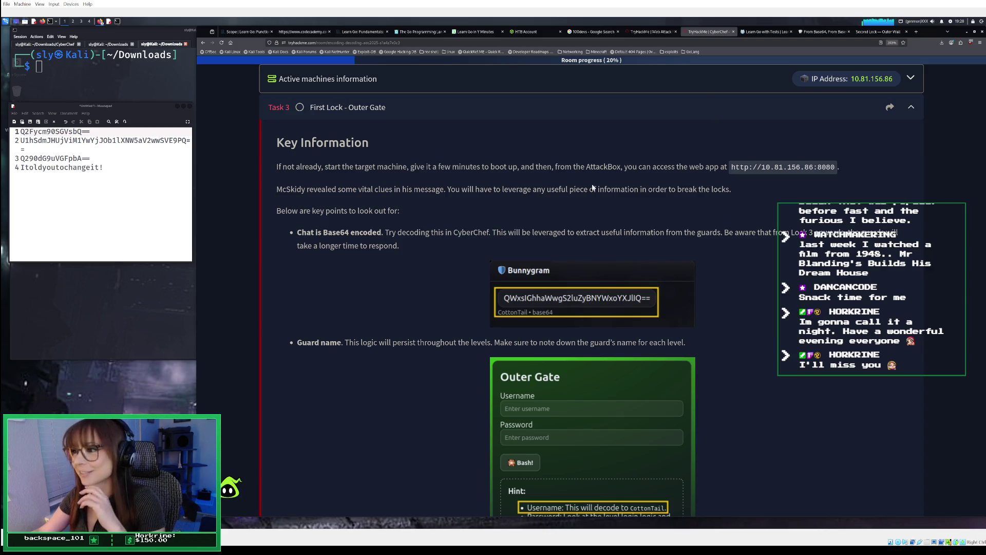
{"action": "scroll", "coordinate": [559, 270], "scroll_direction": "down", "scroll_amount": 1}
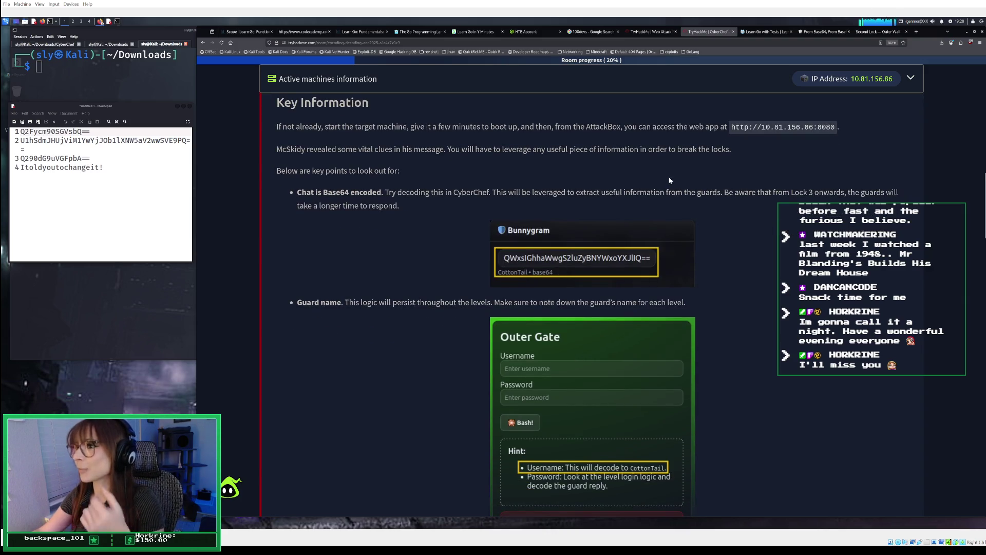
{"action": "scroll", "coordinate": [666, 180], "scroll_direction": "down", "scroll_amount": 1}
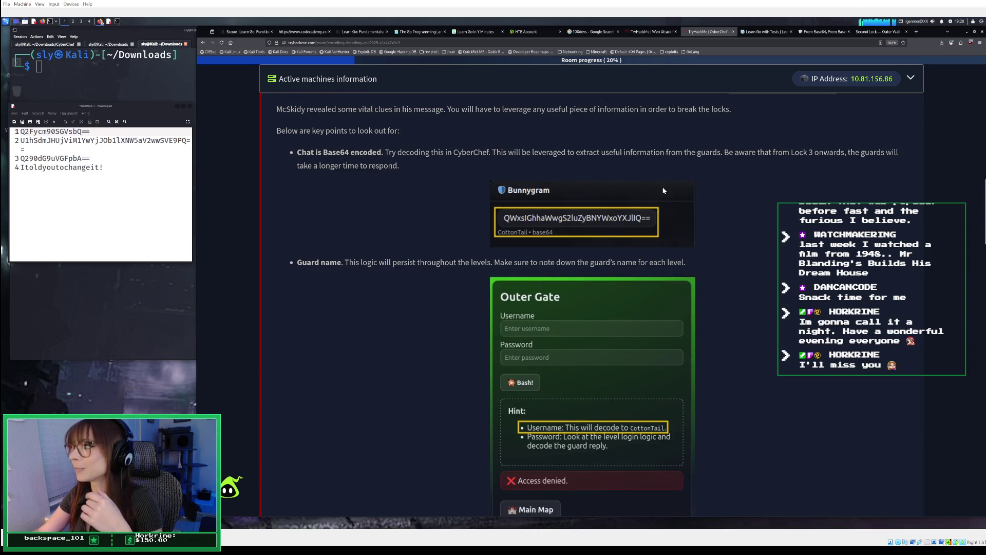
{"action": "scroll", "coordinate": [663, 187], "scroll_direction": "up", "scroll_amount": 3}
{"action": "scroll", "coordinate": [654, 219], "scroll_direction": "down", "scroll_amount": 1}
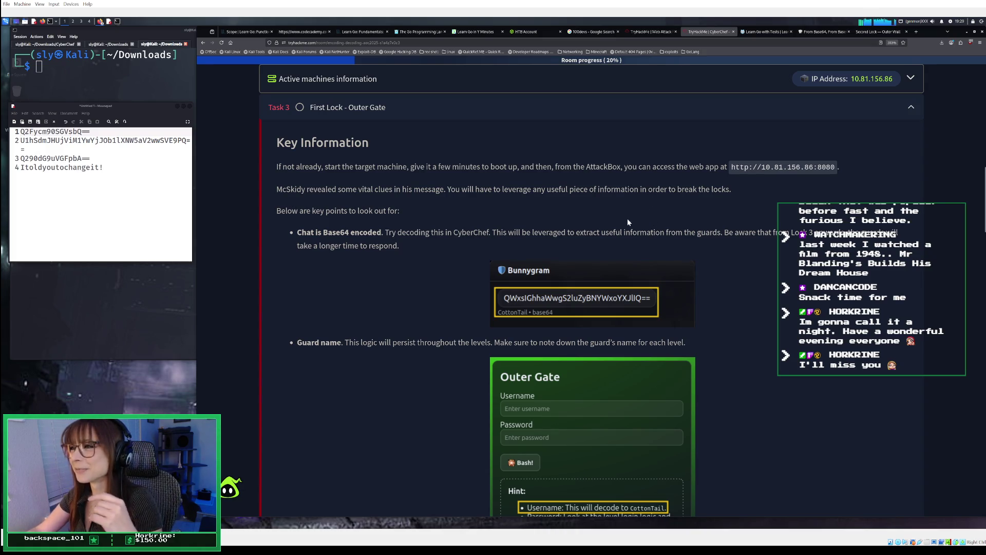
{"action": "scroll", "coordinate": [478, 211], "scroll_direction": "down", "scroll_amount": 2}
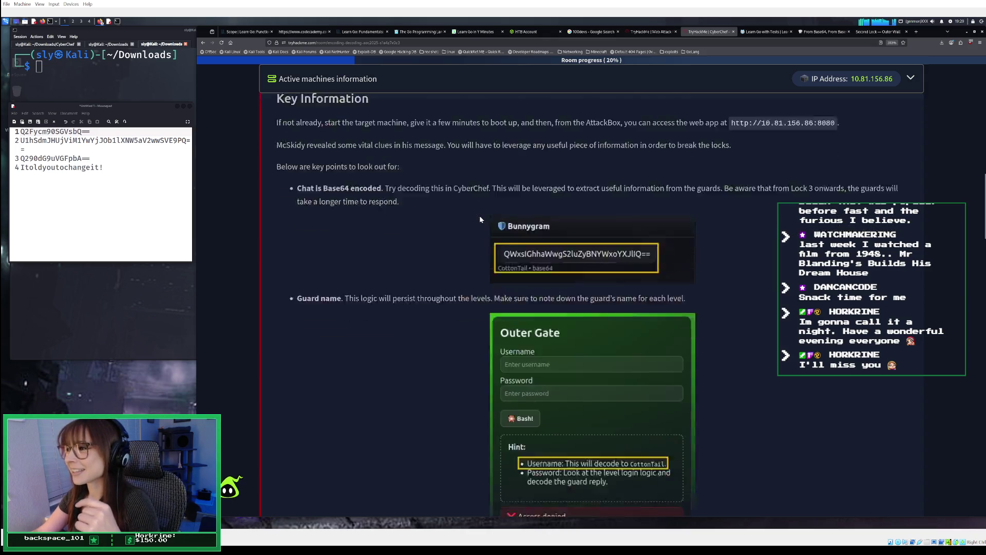
{"action": "scroll", "coordinate": [491, 192], "scroll_direction": "up", "scroll_amount": 3}
{"action": "scroll", "coordinate": [497, 187], "scroll_direction": "down", "scroll_amount": 3}
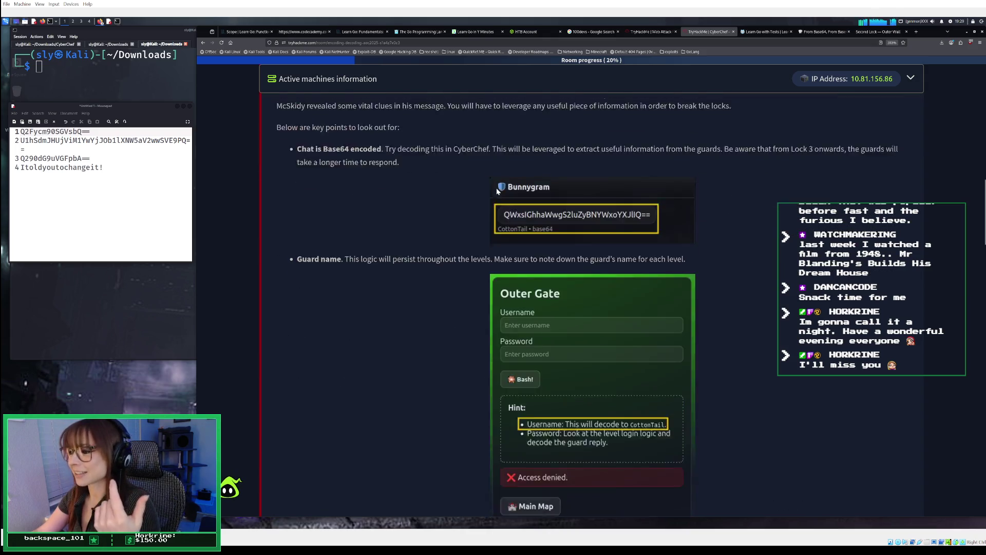
{"action": "scroll", "coordinate": [475, 125], "scroll_direction": "up", "scroll_amount": 2}
{"action": "scroll", "coordinate": [476, 126], "scroll_direction": "down", "scroll_amount": 10}
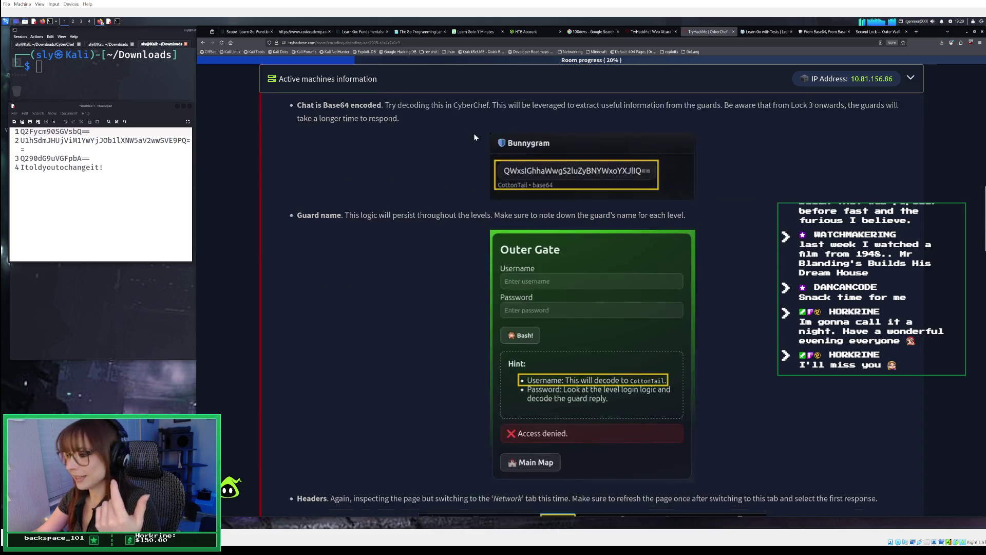
{"action": "scroll", "coordinate": [474, 139], "scroll_direction": "down", "scroll_amount": 15}
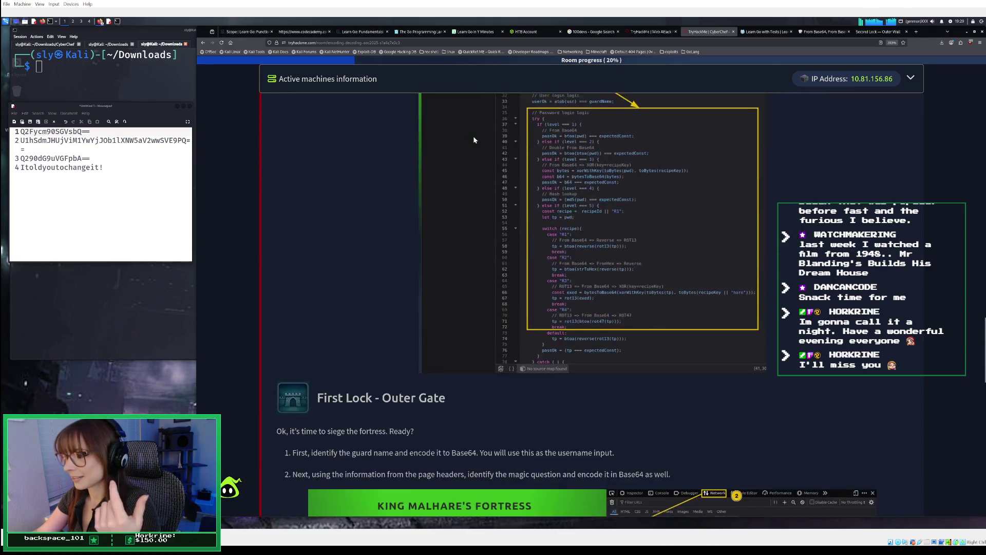
{"action": "scroll", "coordinate": [474, 139], "scroll_direction": "down", "scroll_amount": 2}
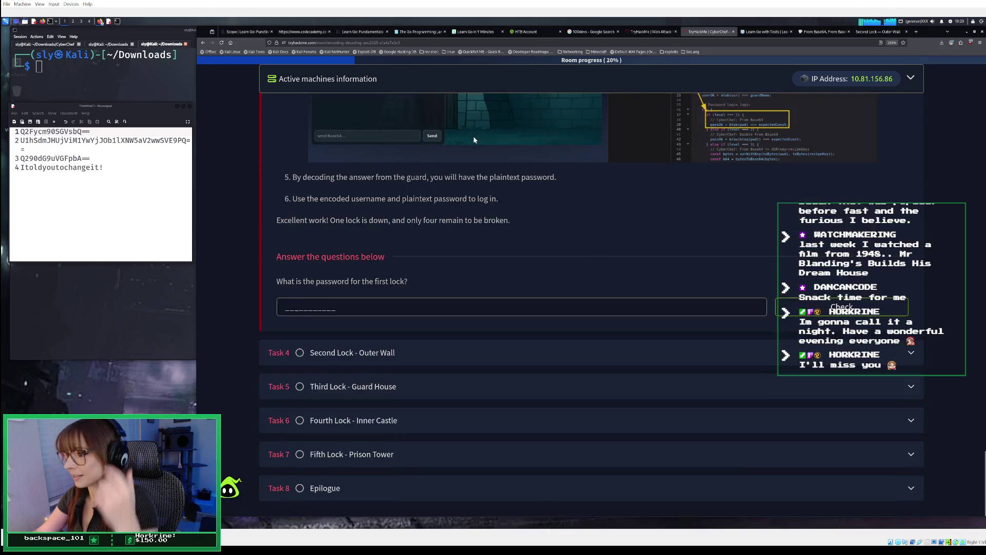
Answer the first lock question with its password, correcting typos before submitting
{"action": "left_click", "coordinate": [345, 309]}
{"action": "type", "text": "Ia"}
{"action": "key", "text": "BackSpace"}
{"action": "type", "text": "Ams"}
{"action": "key", "text": "BackSpace"}
{"action": "type", "text": "SoFluffy"}
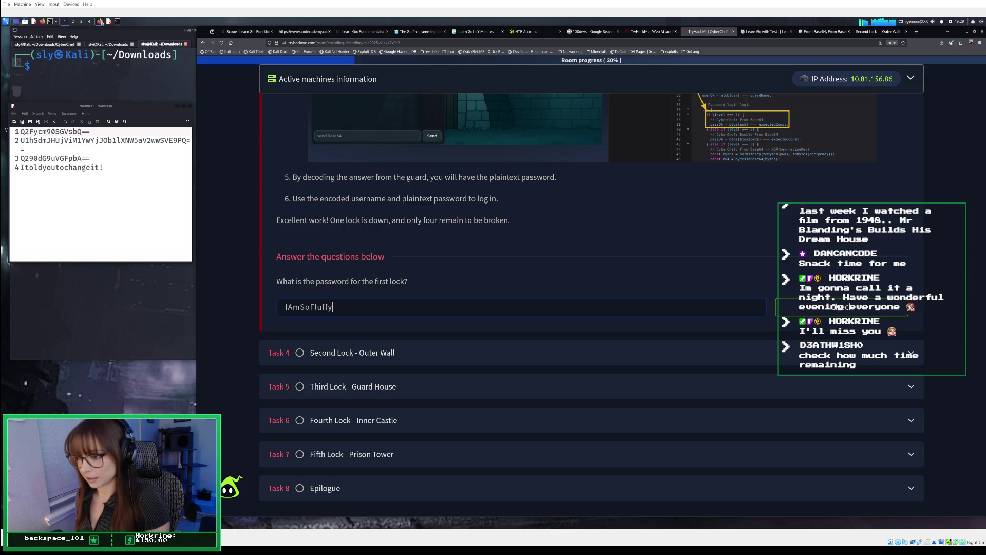
{"action": "key", "text": "Return"}
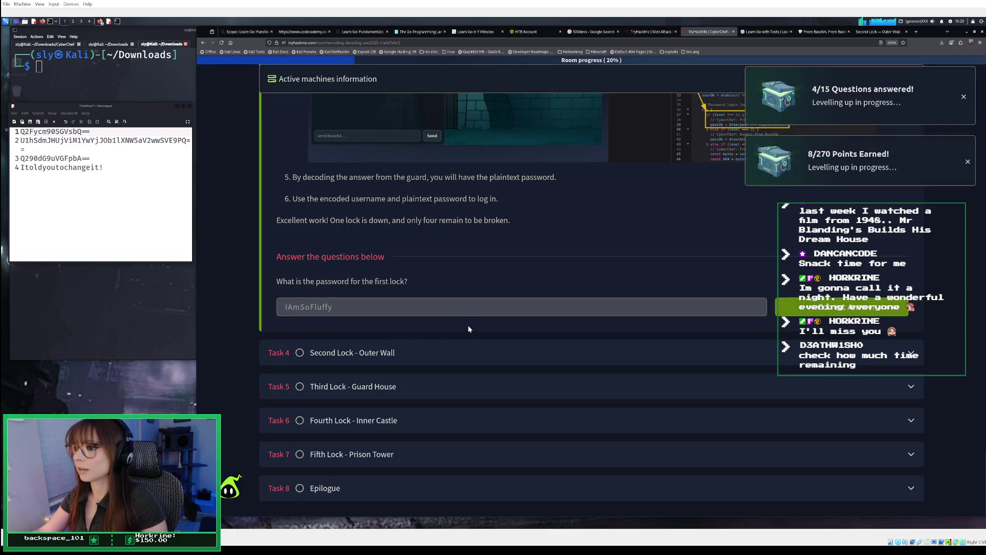
In the Second Lock task, paste the decoded password from notes line 4 and check it
{"action": "left_click", "coordinate": [473, 352]}
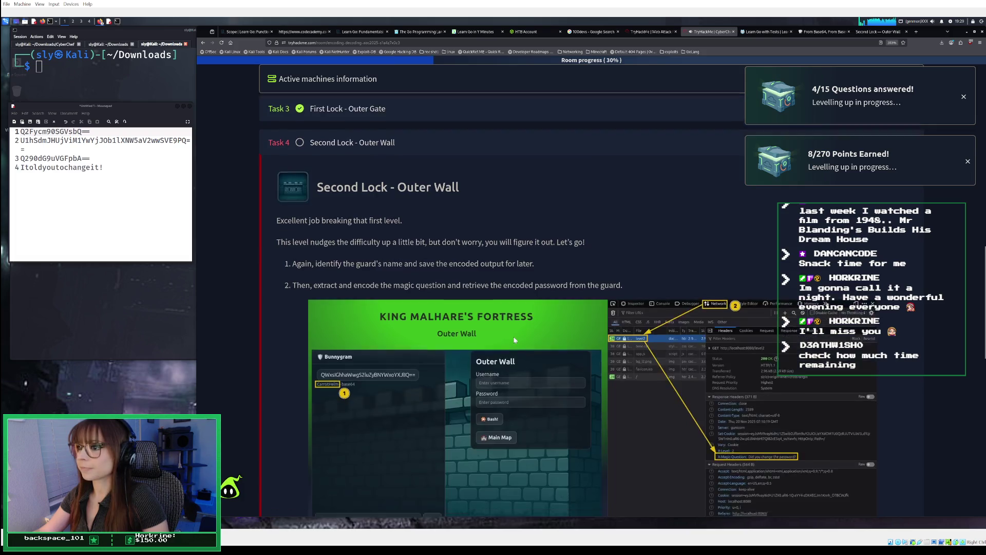
{"action": "scroll", "coordinate": [514, 334], "scroll_direction": "down", "scroll_amount": 10}
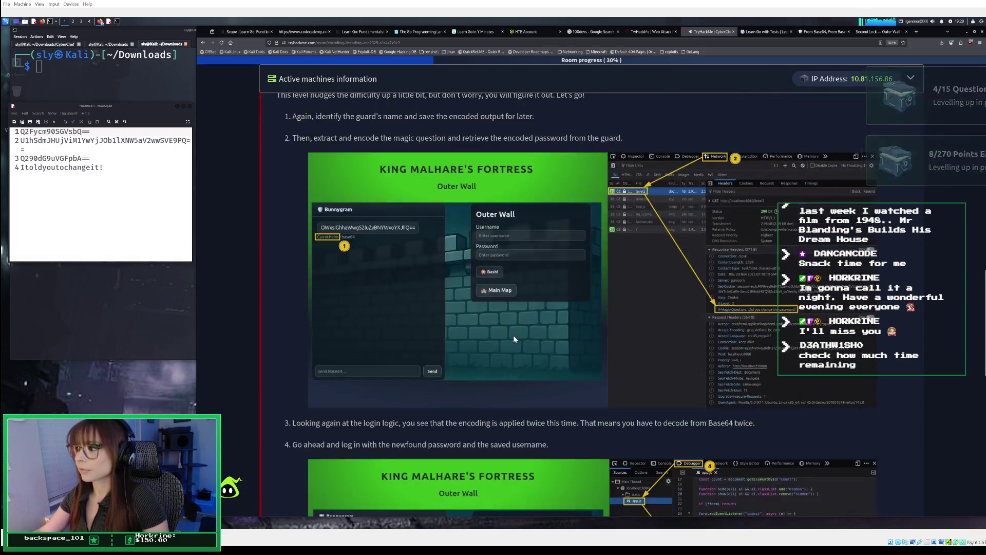
{"action": "scroll", "coordinate": [513, 332], "scroll_direction": "down", "scroll_amount": 2}
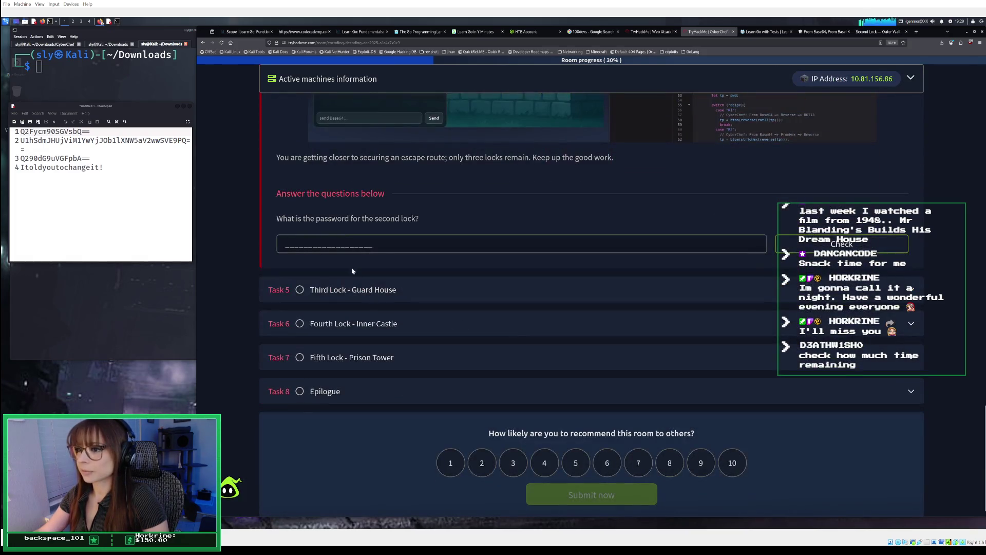
{"action": "left_click", "coordinate": [348, 246]}
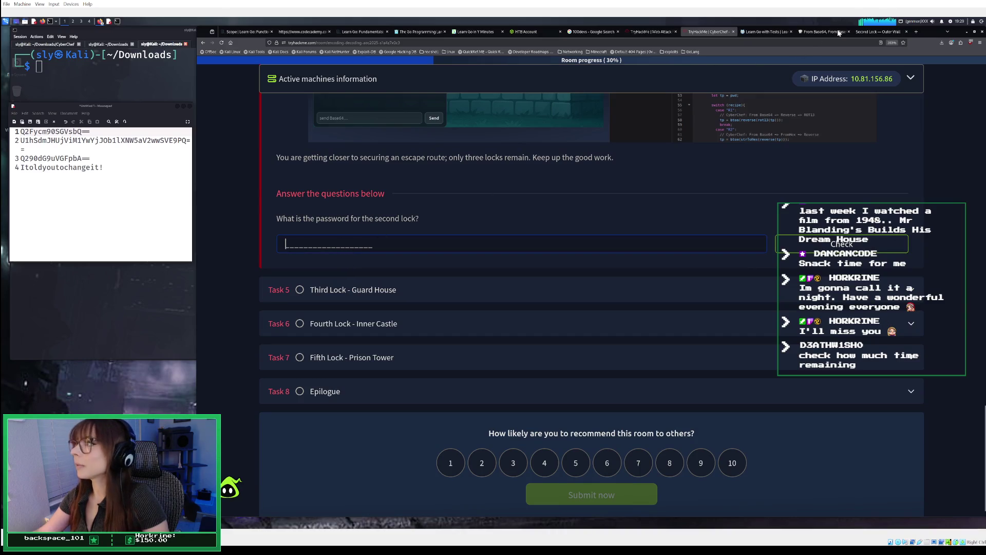
{"action": "mouse_move", "coordinate": [106, 169]}
{"action": "left_mouse_down"}
{"action": "mouse_move", "coordinate": [28, 161]}
{"action": "mouse_move", "coordinate": [22, 168]}
{"action": "left_mouse_up"}
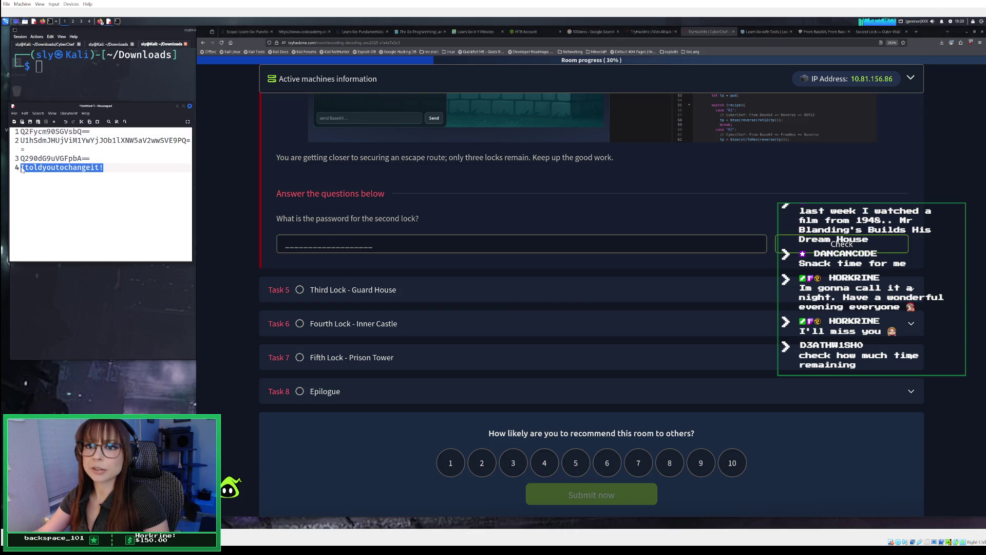
{"action": "right_click", "coordinate": [23, 170]}
{"action": "left_click", "coordinate": [46, 192]}
{"action": "left_click", "coordinate": [335, 251]}
{"action": "right_click", "coordinate": [335, 263]}
{"action": "left_click", "coordinate": [362, 281]}
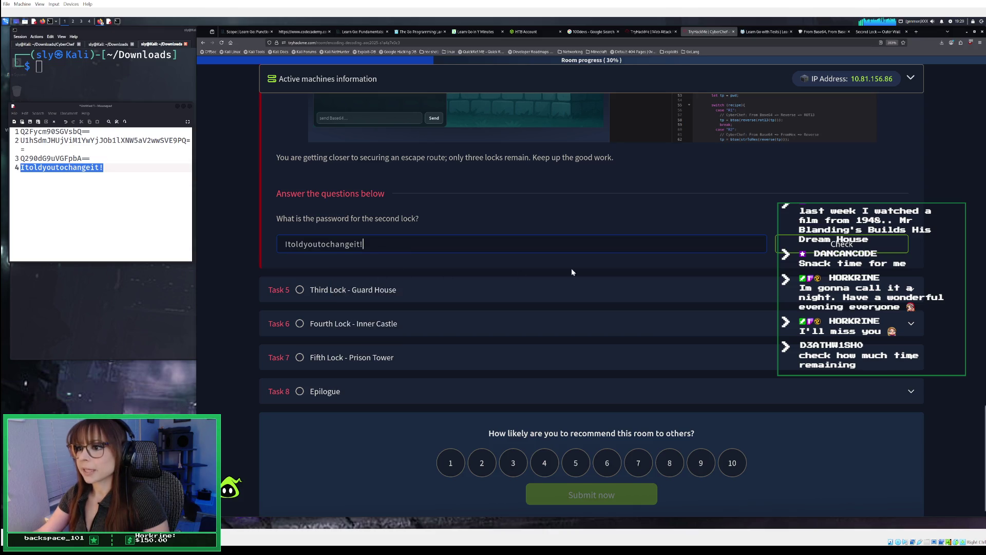
{"action": "left_click", "coordinate": [828, 242]}
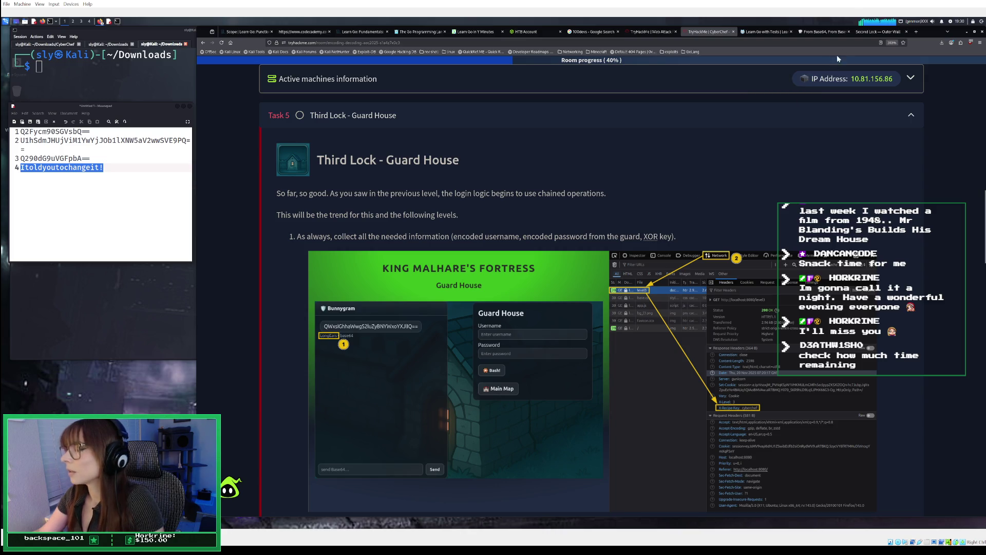
Empty CyberChef's recipe and delete the old Base64 input text
{"action": "left_click", "coordinate": [823, 32]}
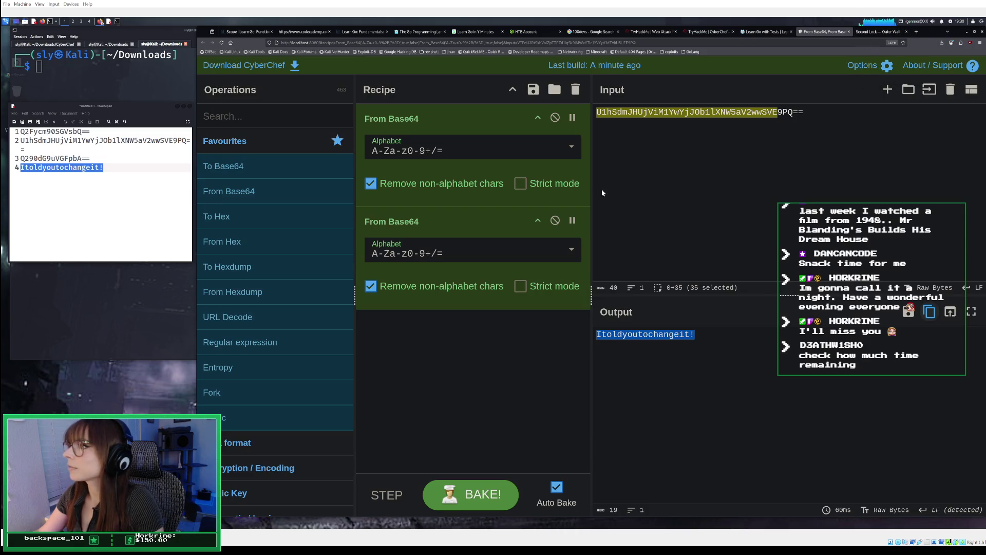
{"action": "left_click", "coordinate": [576, 90]}
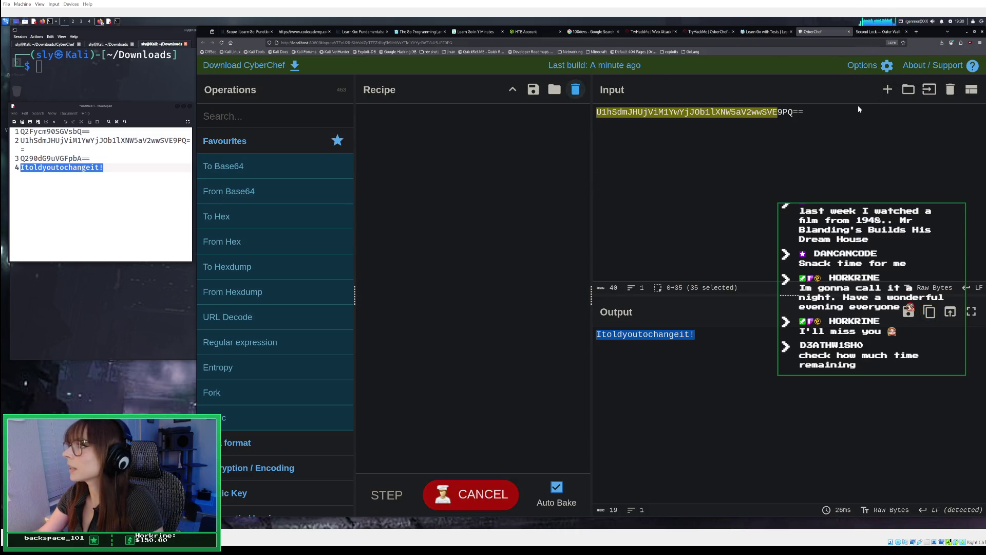
{"action": "key", "text": "BackSpace"}
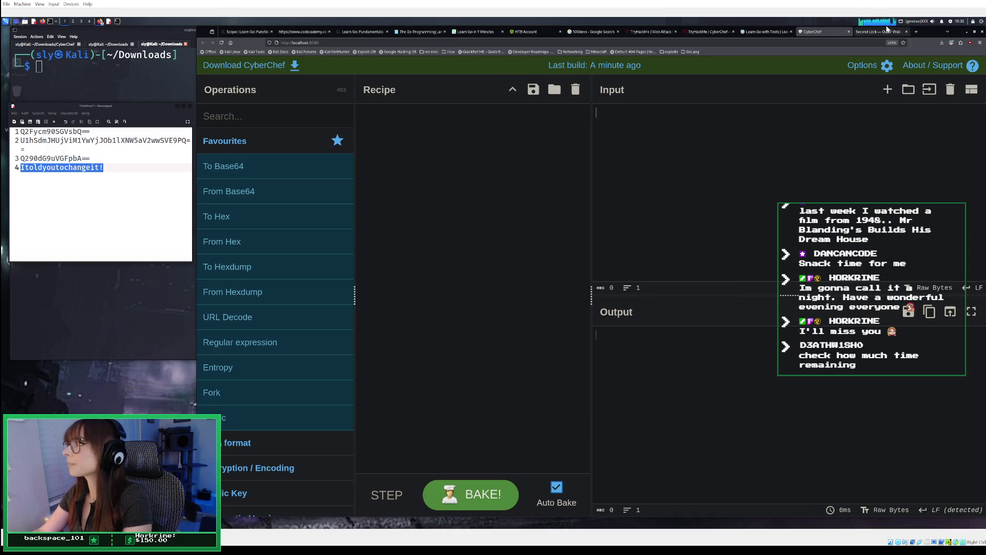
{"action": "left_click", "coordinate": [876, 33]}
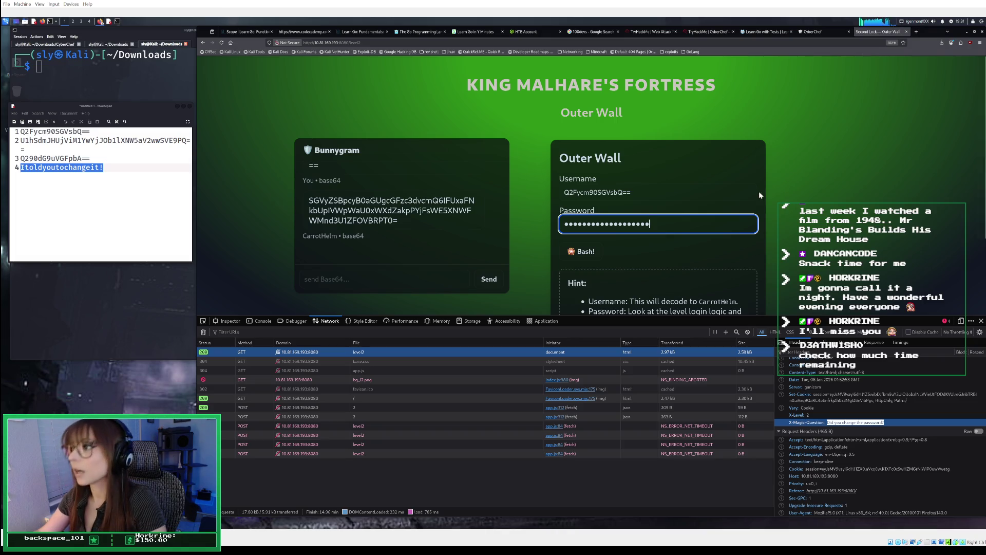
Add 1 hour to the target machine's expiry time from the active machine panel
{"action": "left_click", "coordinate": [710, 32]}
{"action": "scroll", "coordinate": [760, 209], "scroll_direction": "up", "scroll_amount": 3}
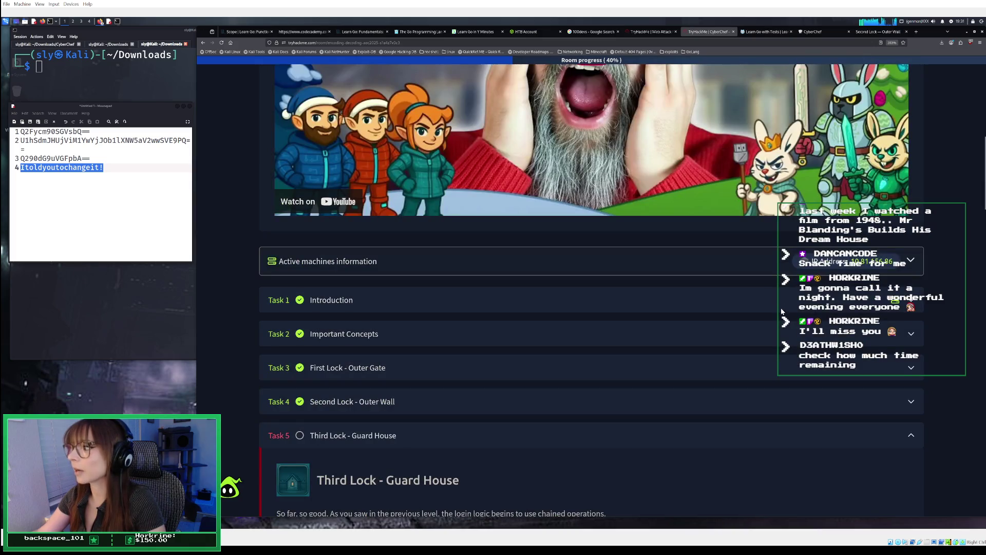
{"action": "left_click", "coordinate": [771, 274]}
{"action": "left_click", "coordinate": [800, 354]}
{"action": "left_click", "coordinate": [771, 263]}
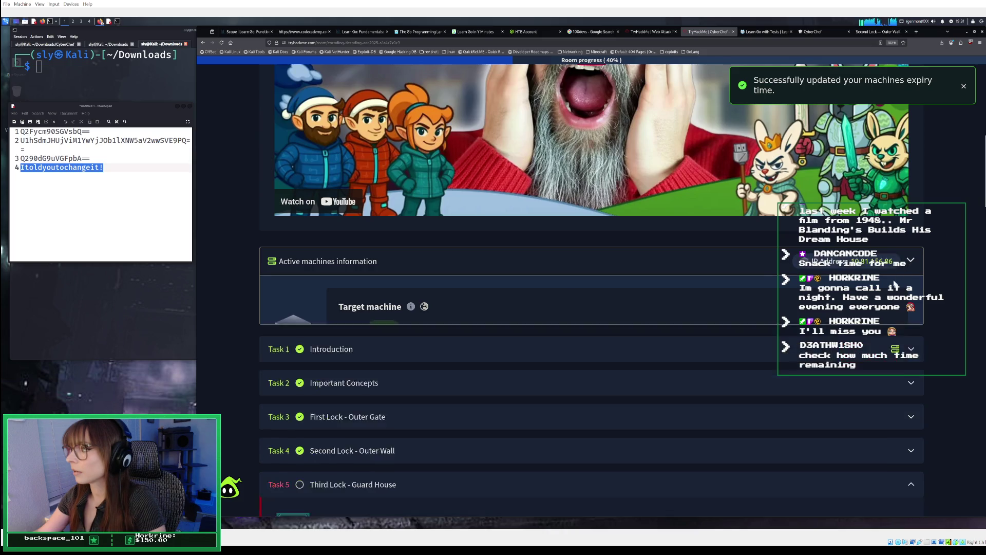
{"action": "scroll", "coordinate": [767, 282], "scroll_direction": "down", "scroll_amount": 5}
{"action": "scroll", "coordinate": [649, 257], "scroll_direction": "down", "scroll_amount": 2}
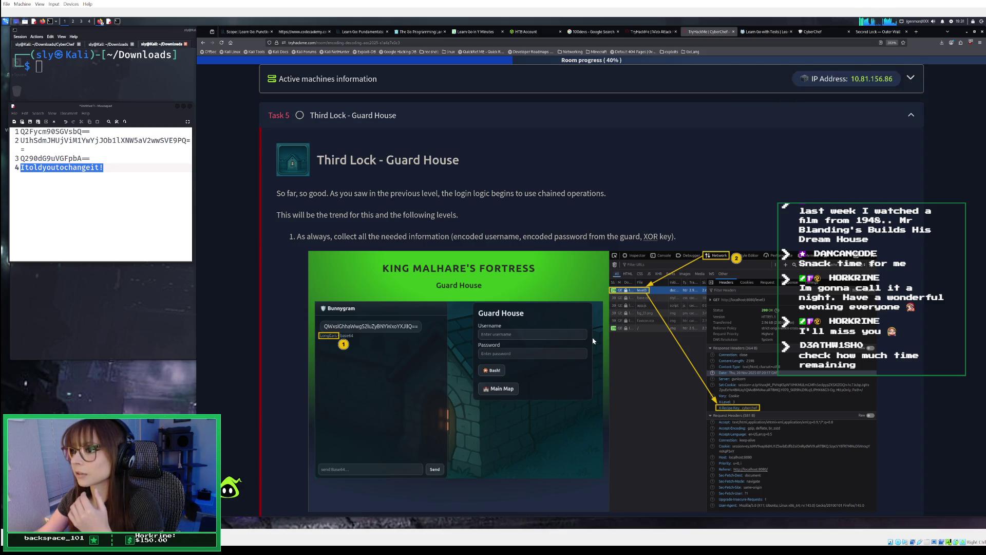
{"action": "left_click", "coordinate": [884, 31]}
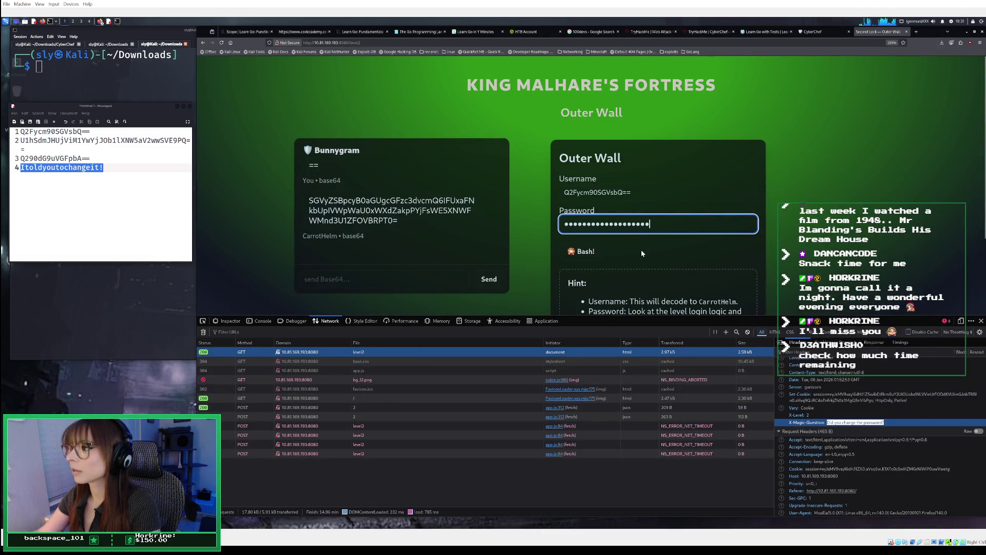
{"action": "scroll", "coordinate": [641, 253], "scroll_direction": "down", "scroll_amount": 2}
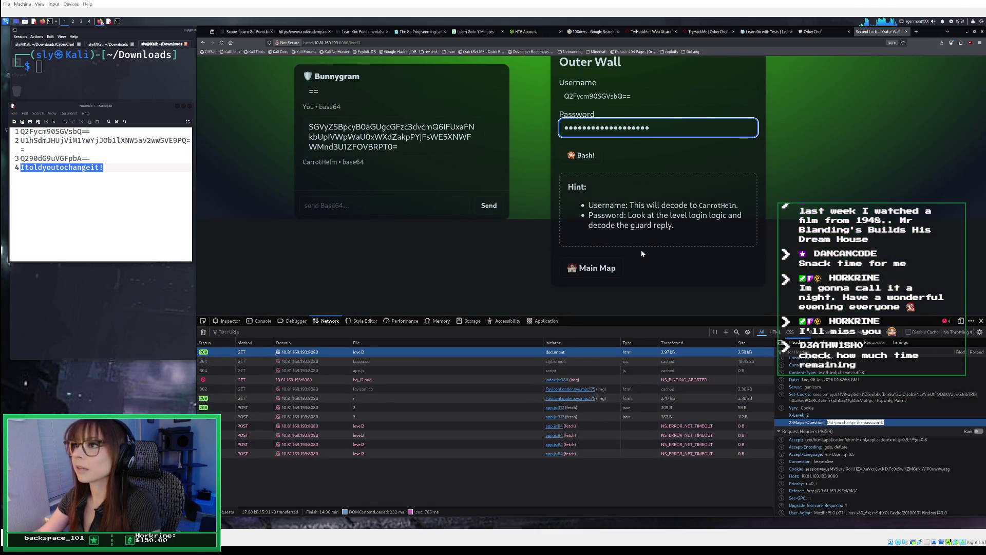
Resubmit the Outer Wall login and select the entered username text
{"action": "scroll", "coordinate": [641, 250], "scroll_direction": "up", "scroll_amount": 2}
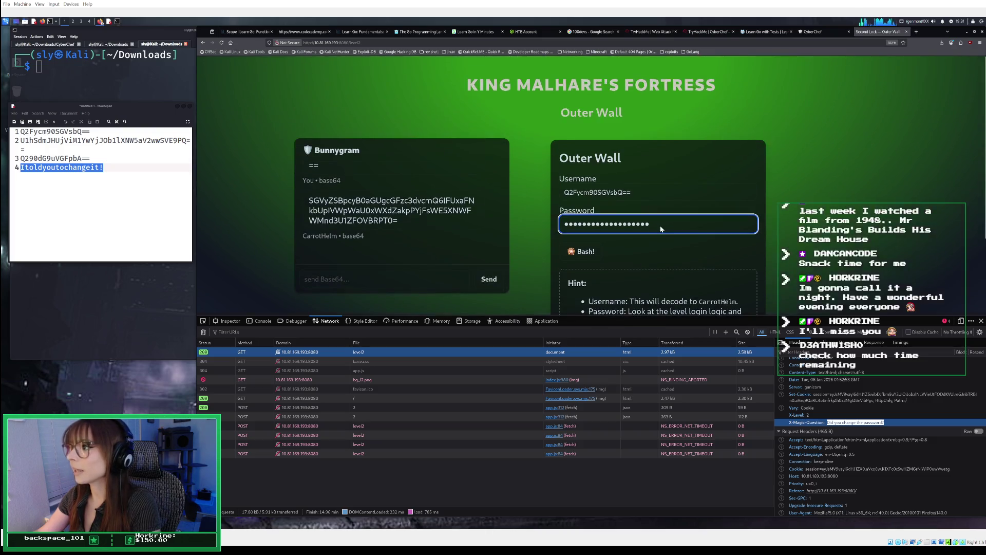
{"action": "key", "text": "Return"}
{"action": "key", "text": "Return"}
{"action": "left_click_drag", "start_coordinate": [632, 192], "coordinate": [626, 192]}
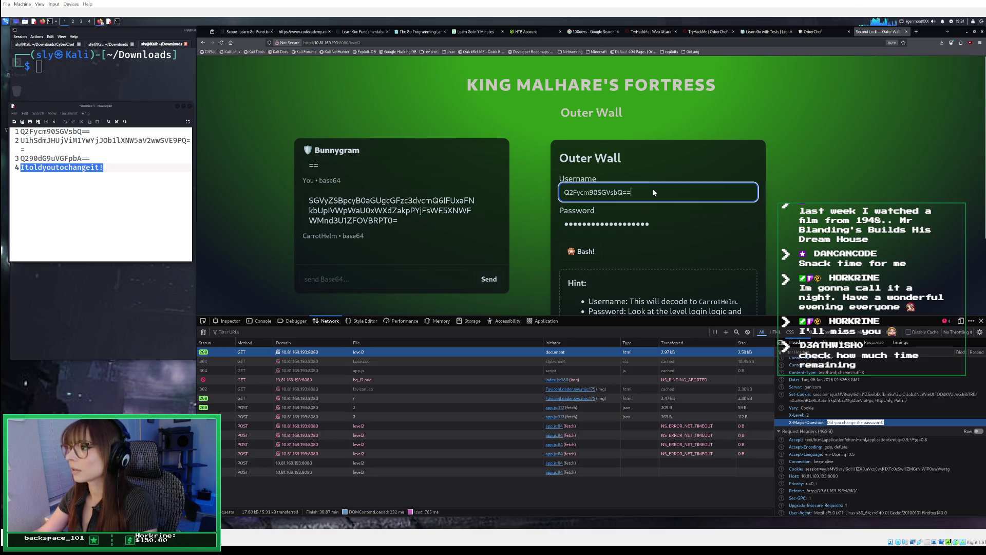
{"action": "key", "text": "ctrl+a"}
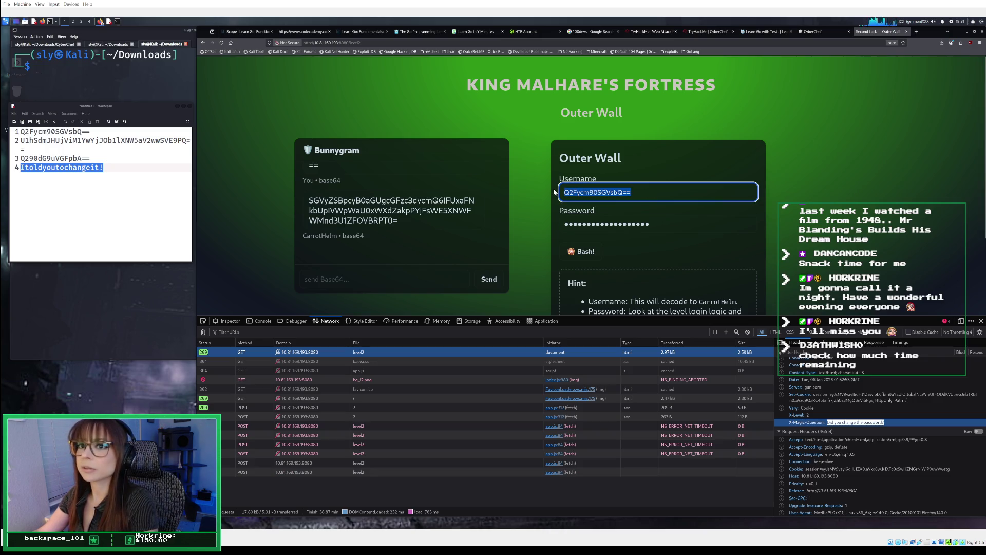
Copy the decoded password from the notes into the Outer Wall password field
{"action": "left_click", "coordinate": [103, 168]}
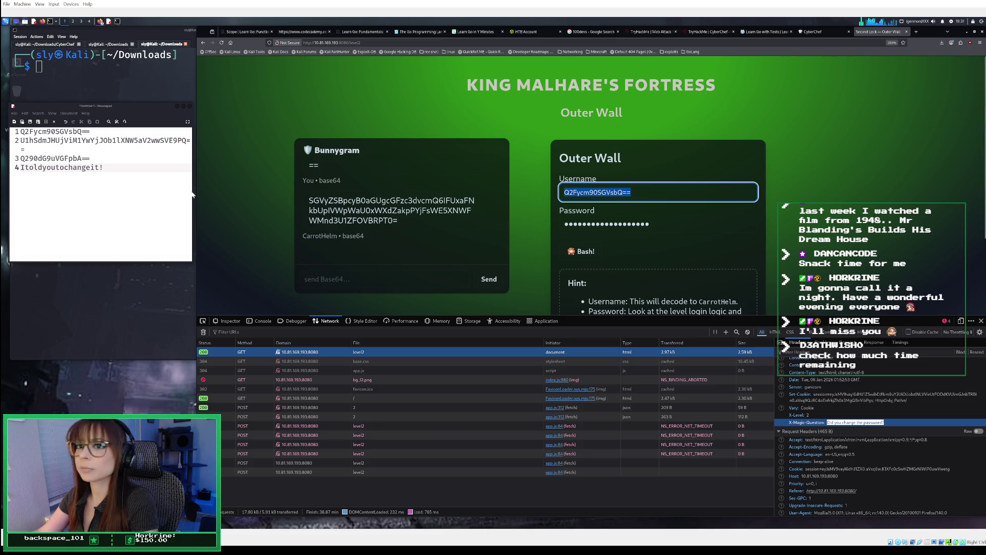
{"action": "left_click_drag", "start_coordinate": [103, 168], "coordinate": [22, 170]}
{"action": "right_click", "coordinate": [22, 170]}
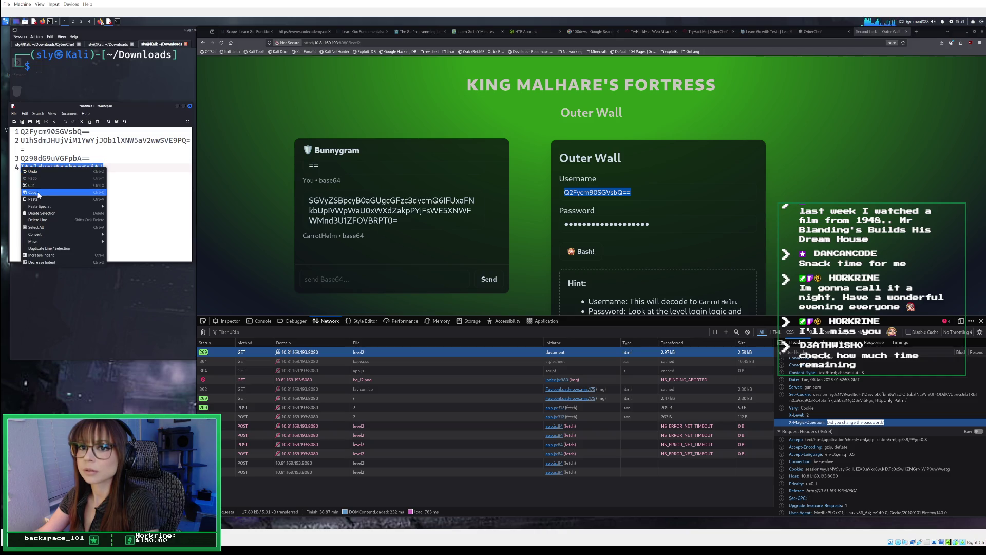
{"action": "left_click", "coordinate": [41, 185]}
{"action": "left_click", "coordinate": [664, 226]}
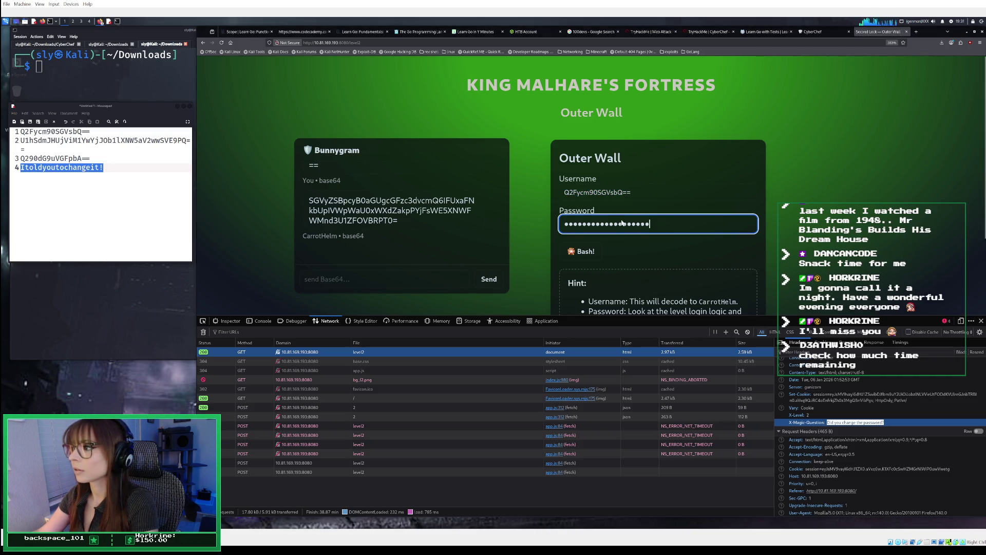
{"action": "key", "text": "ctrl+a"}
{"action": "key", "text": "ctrl+v"}
Reload the Outer Wall page and submit the login again, logging a POST level2 request
{"action": "scroll", "coordinate": [568, 216], "scroll_direction": "down", "scroll_amount": 3}
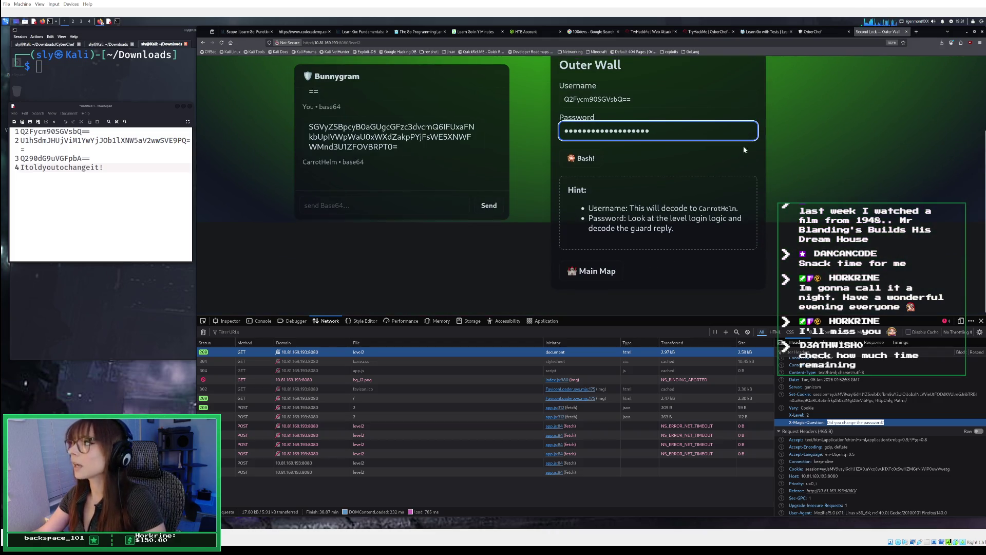
{"action": "scroll", "coordinate": [743, 146], "scroll_direction": "up", "scroll_amount": 3}
{"action": "left_click", "coordinate": [222, 42]}
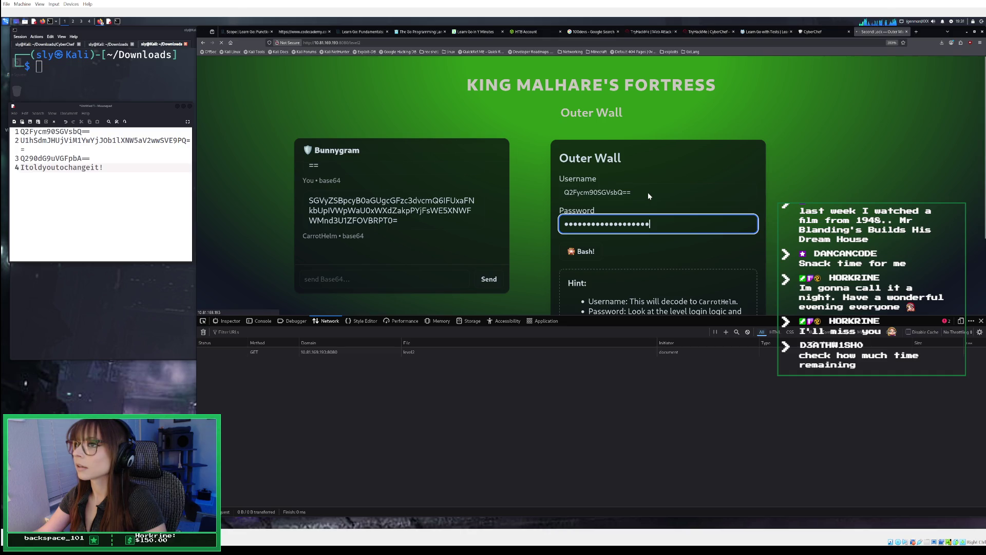
{"action": "scroll", "coordinate": [648, 192], "scroll_direction": "down", "scroll_amount": 3}
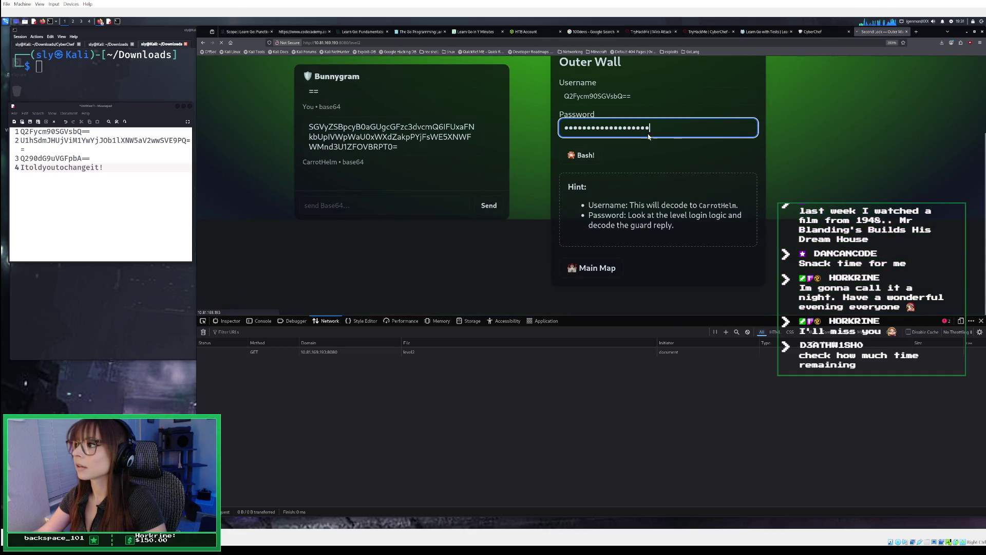
{"action": "key", "text": "Return"}
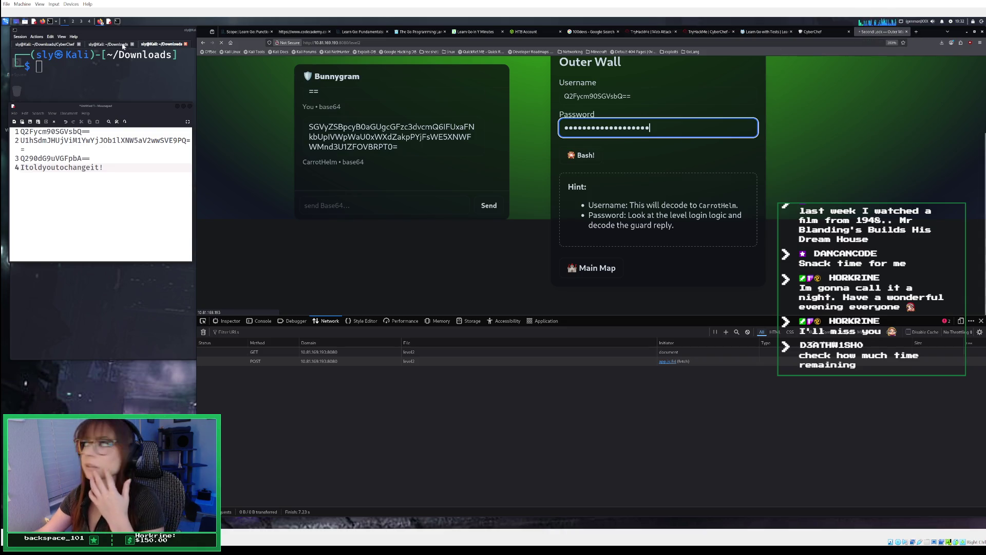
Check the OpenVPN connection log in the terminal, then return to the Outer Wall page
{"action": "left_click", "coordinate": [98, 45]}
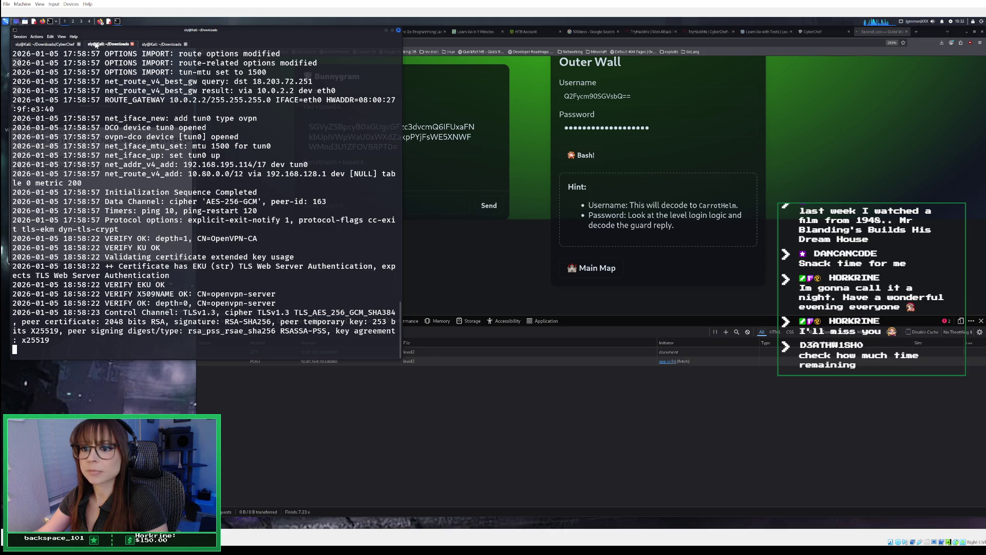
{"action": "left_click", "coordinate": [160, 45]}
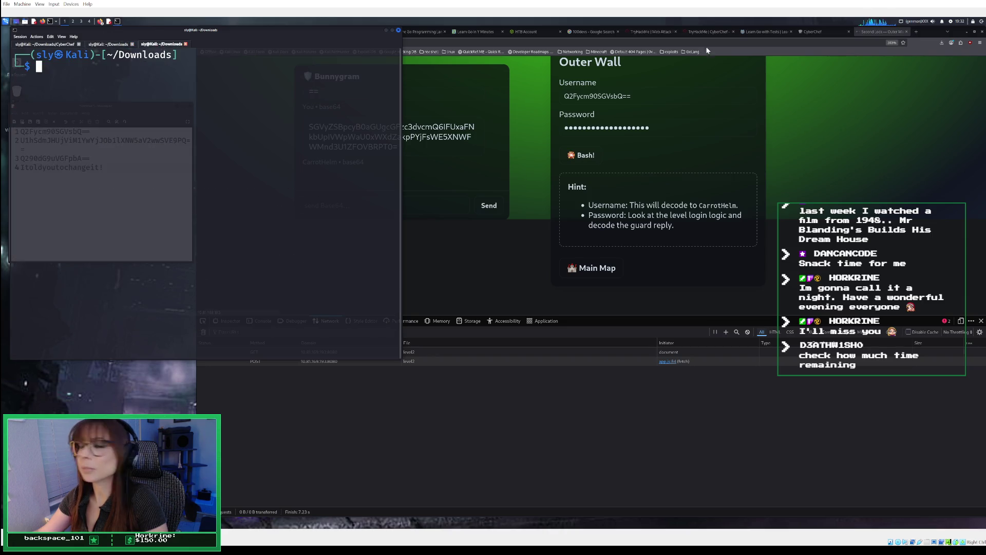
{"action": "left_click", "coordinate": [828, 33]}
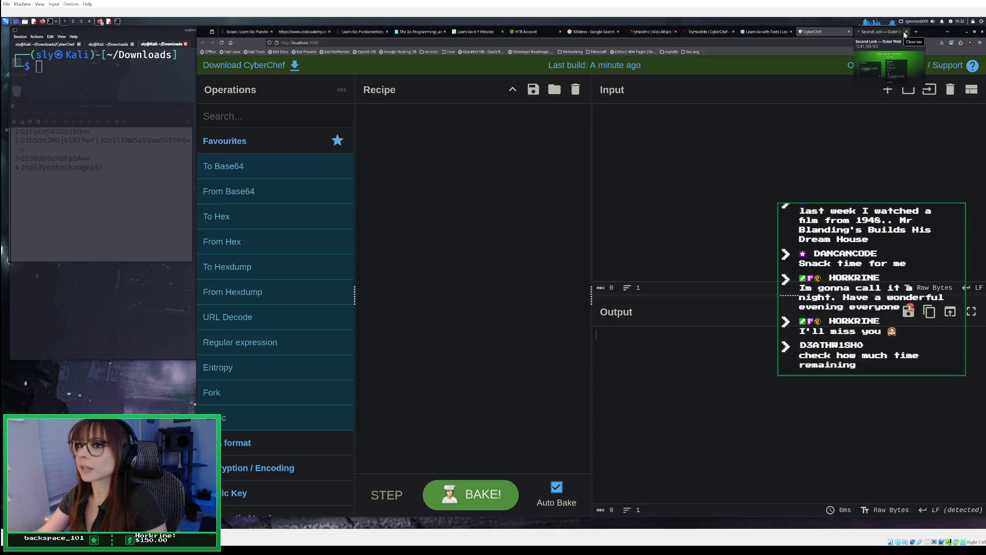
{"action": "left_click", "coordinate": [890, 33]}
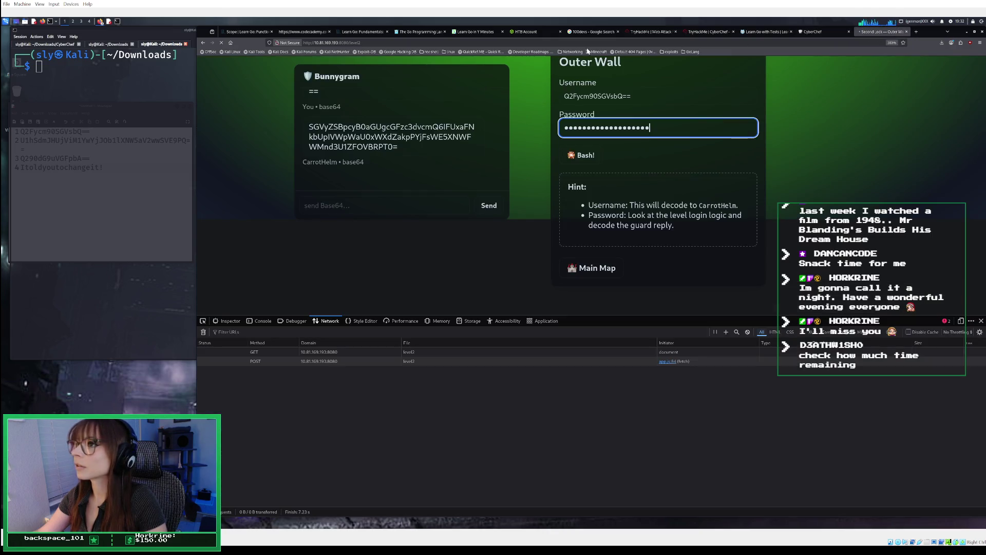
Reload the Outer Wall page from its URL, leaving a single GET level2 request
{"action": "left_click_drag", "start_coordinate": [349, 42], "coordinate": [313, 42]}
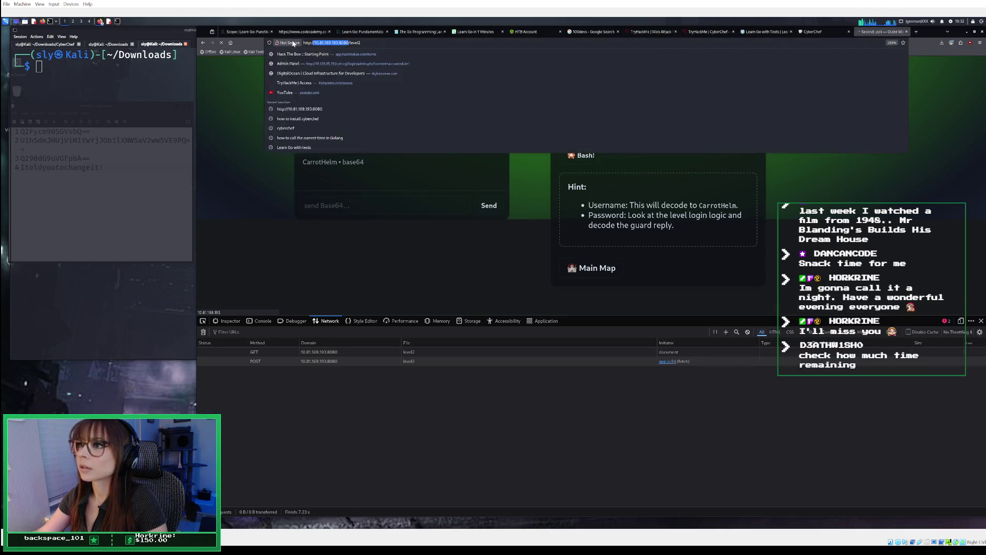
{"action": "right_click", "coordinate": [330, 44]}
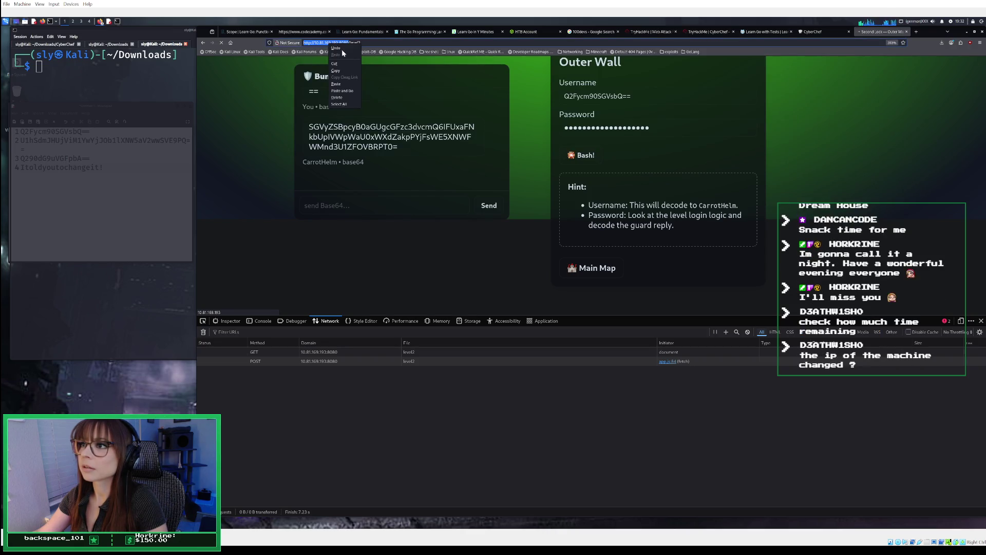
{"action": "key", "text": "Escape"}
{"action": "left_click", "coordinate": [299, 42]}
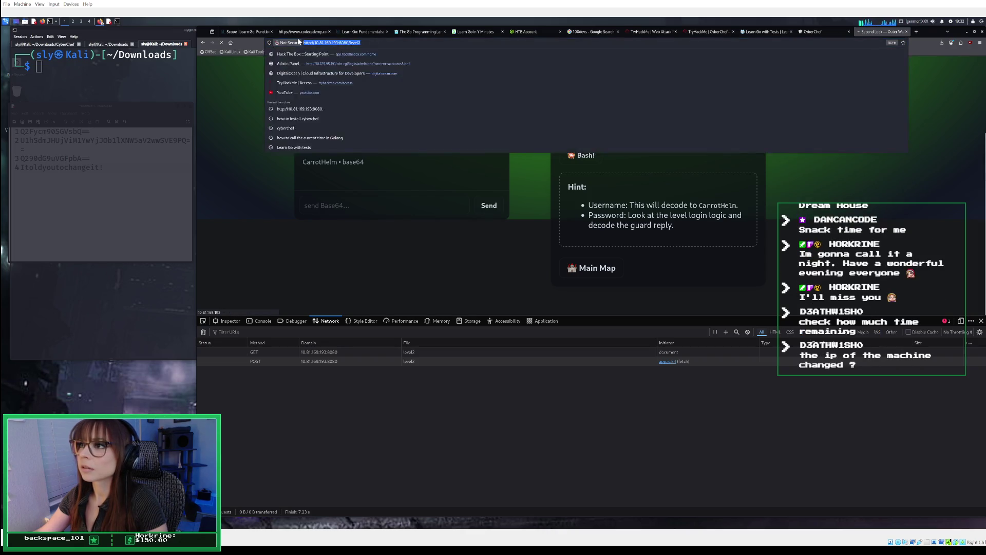
{"action": "left_click", "coordinate": [258, 128]}
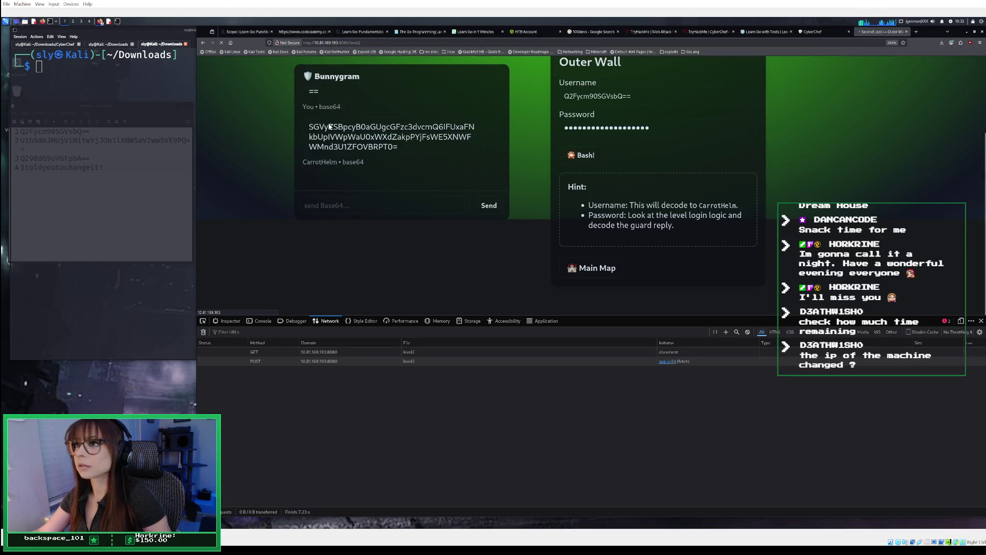
{"action": "left_click", "coordinate": [405, 42]}
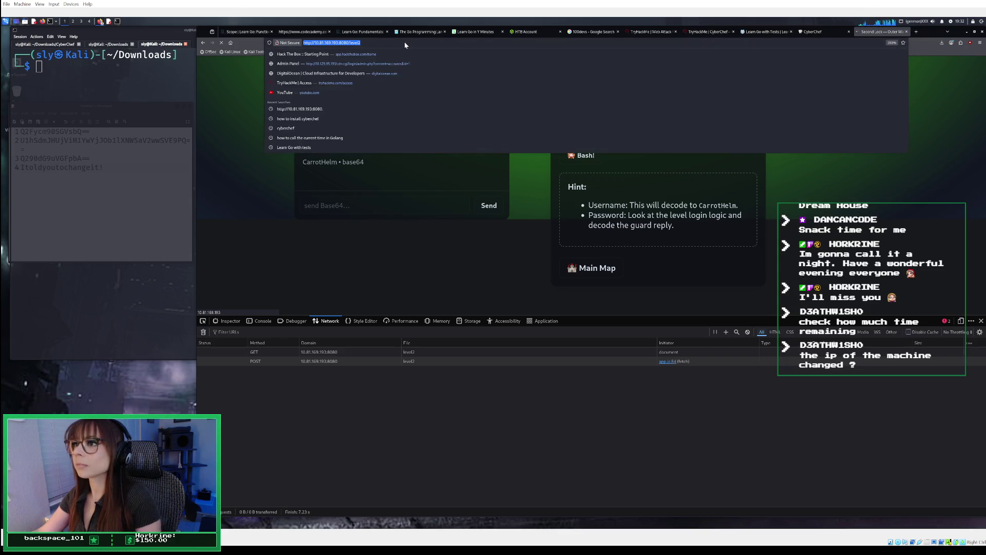
{"action": "key", "text": "Return"}
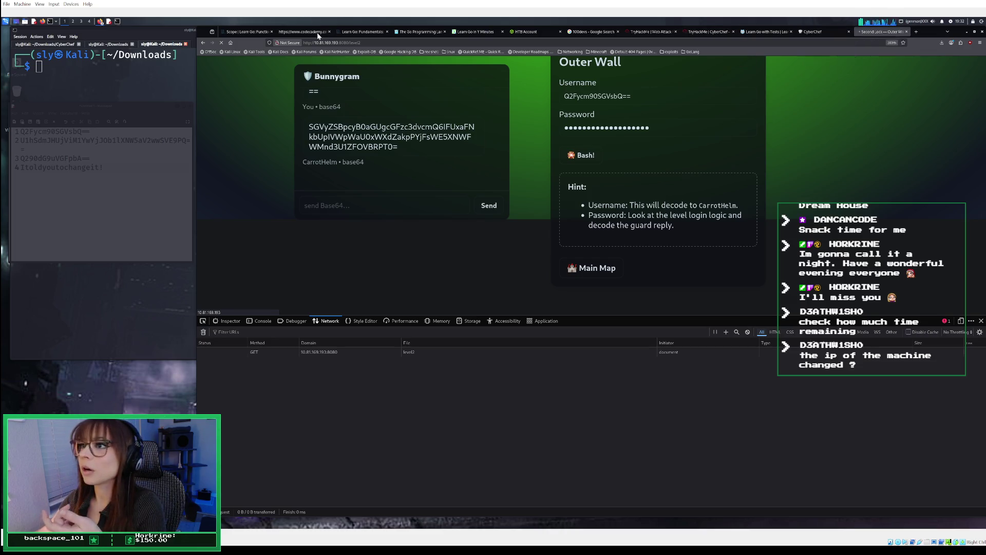
Close the old Outer Wall tab and copy the target IP 10.81.156.86 from TryHackMe
{"action": "left_click", "coordinate": [906, 31]}
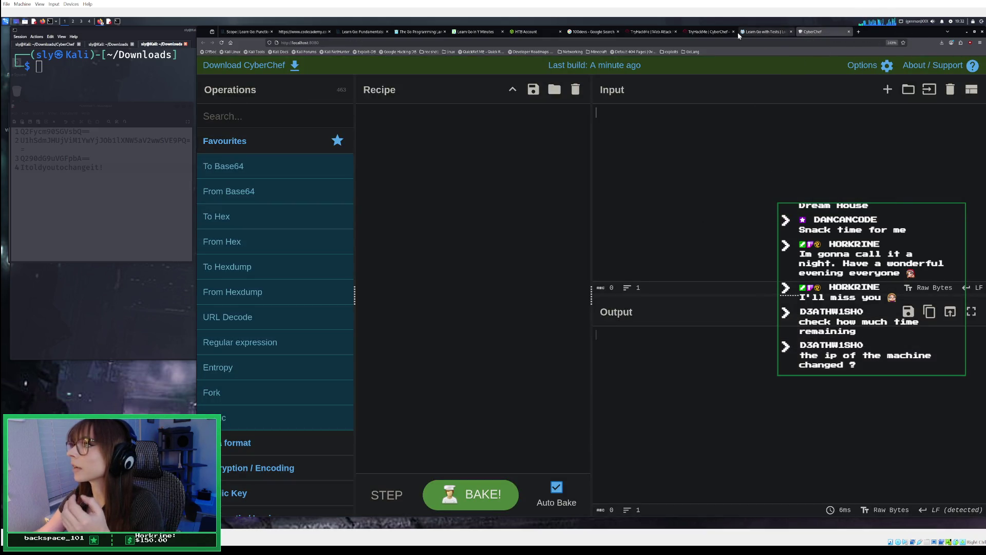
{"action": "left_click", "coordinate": [710, 32]}
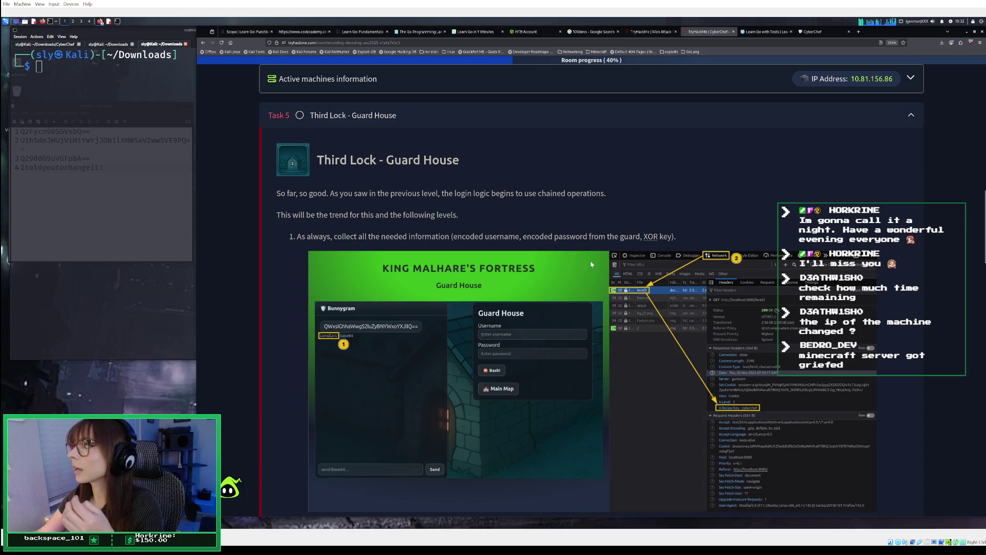
{"action": "left_click", "coordinate": [866, 79]}
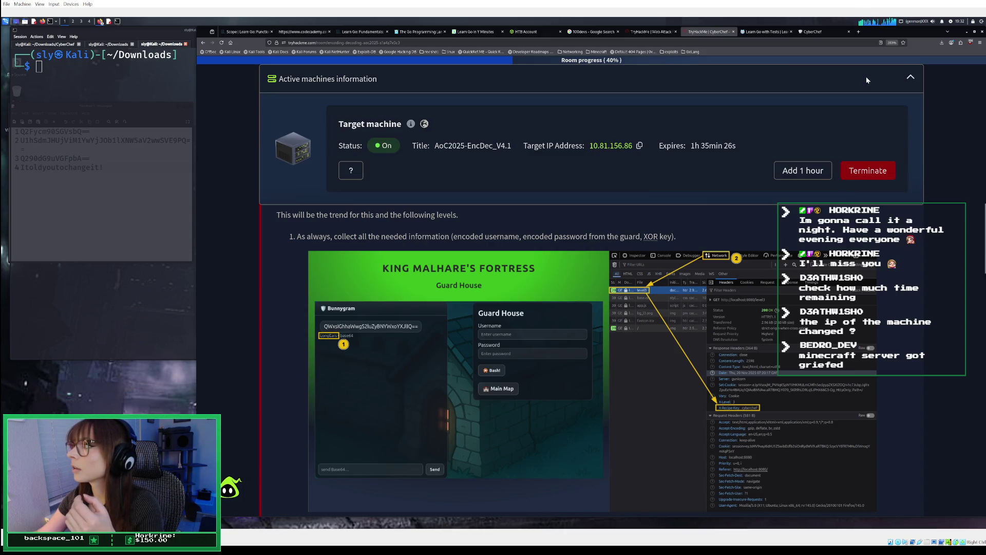
{"action": "left_click", "coordinate": [639, 146]}
Load the fortress map in a new tab at 10.81.156.86 on port 8080
{"action": "left_click", "coordinate": [859, 32]}
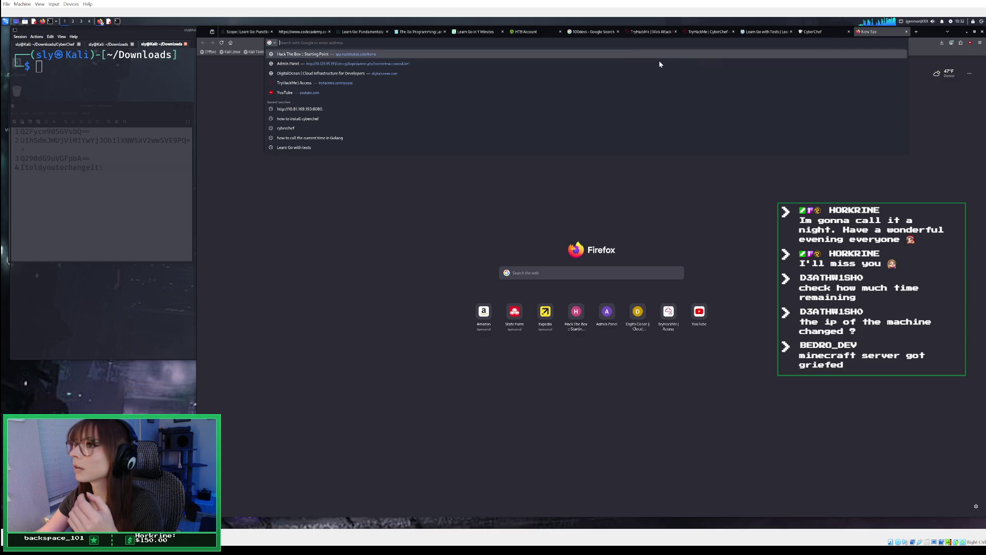
{"action": "right_click", "coordinate": [385, 44]}
{"action": "left_click", "coordinate": [395, 78]}
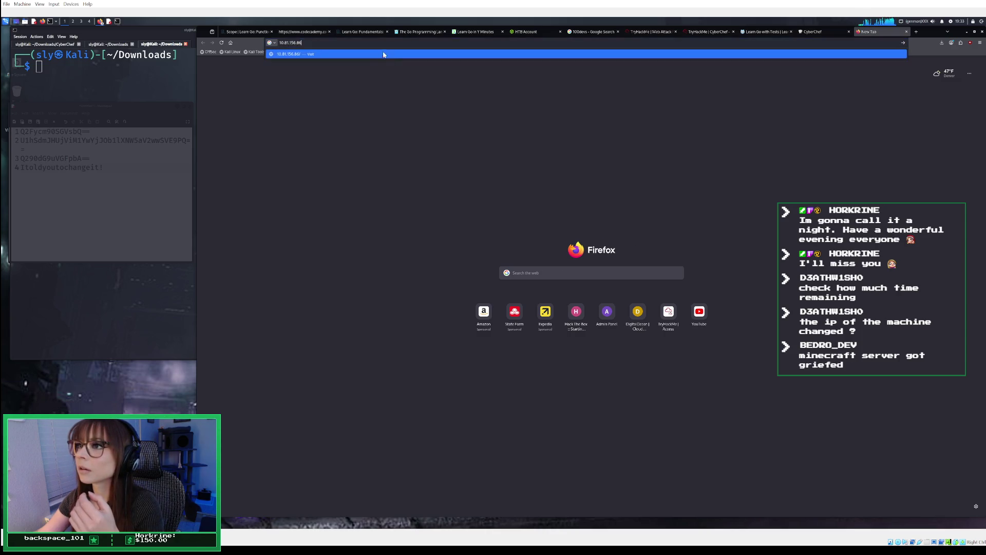
{"action": "type", "text": "8080"}
{"action": "key", "text": "Return"}
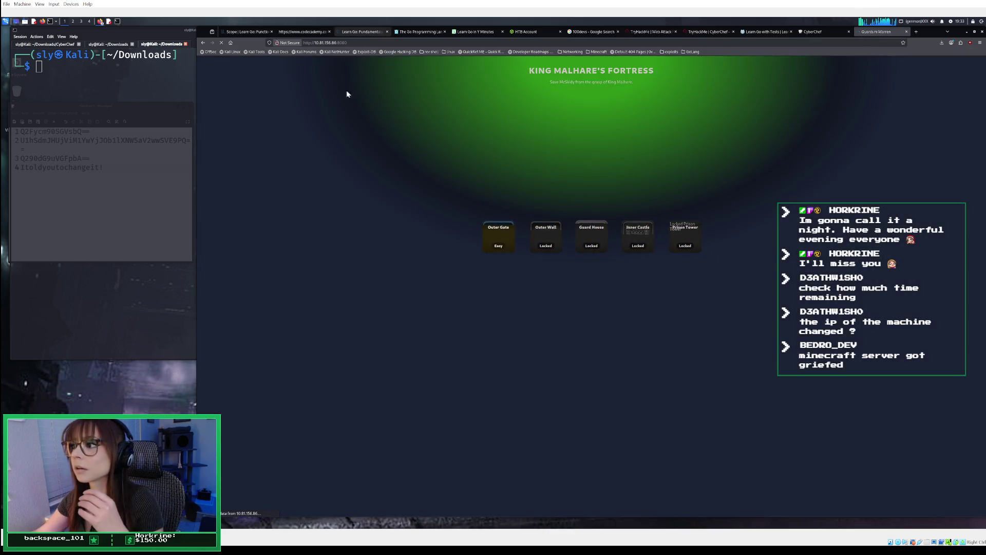
Open the Outer Gate level at 240% zoom, review the saved notes, and focus the username field
{"action": "left_click", "coordinate": [503, 236]}
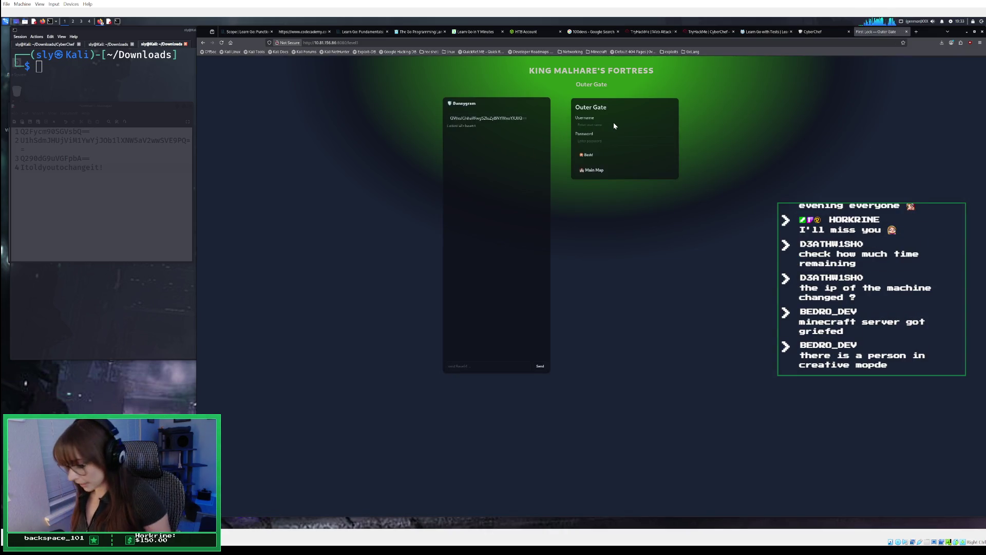
{"action": "key", "text": "ctrl+plus"}
{"action": "key", "text": "ctrl+plus"}
{"action": "key", "text": "ctrl+plus"}
{"action": "key", "text": "ctrl+plus"}
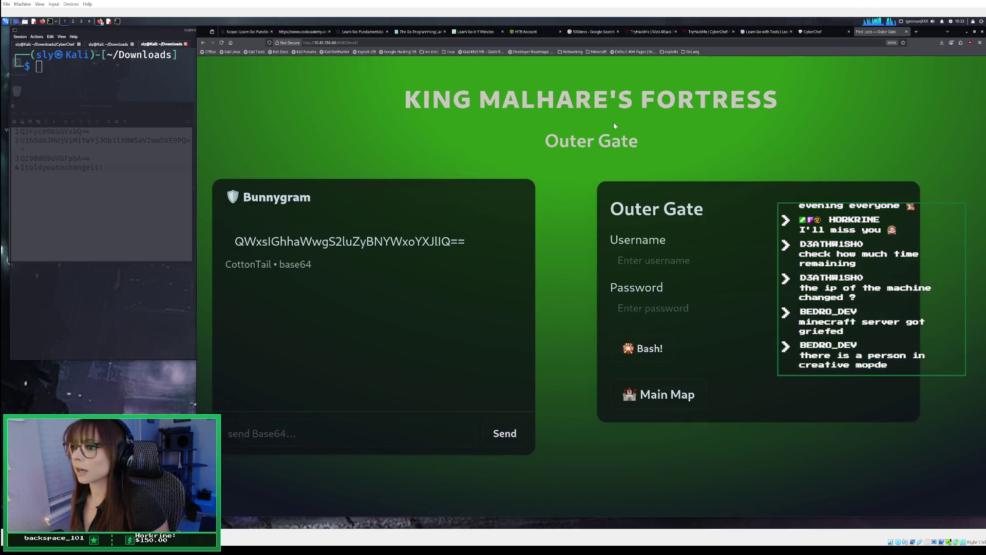
{"action": "left_click", "coordinate": [161, 195]}
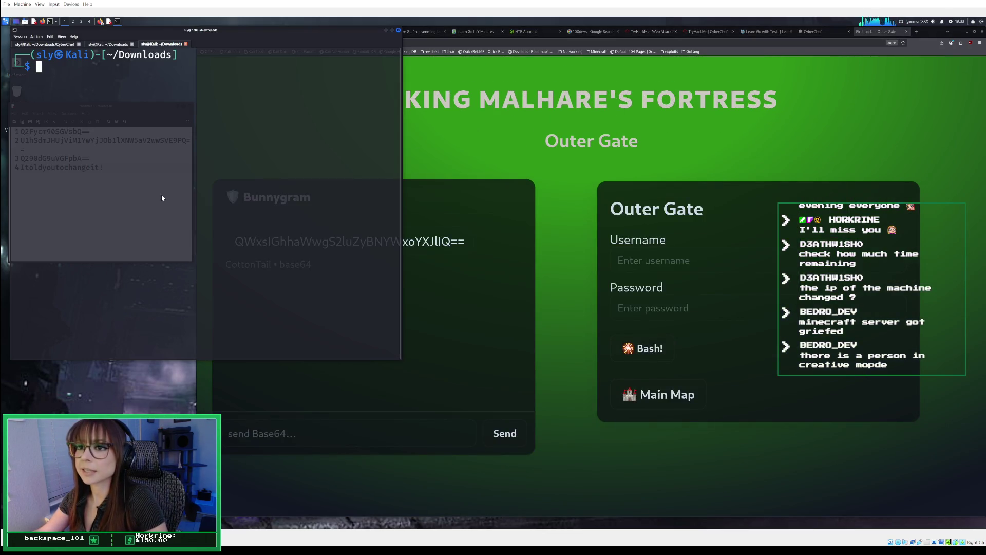
{"action": "left_click", "coordinate": [109, 21]}
{"action": "left_click", "coordinate": [711, 263]}
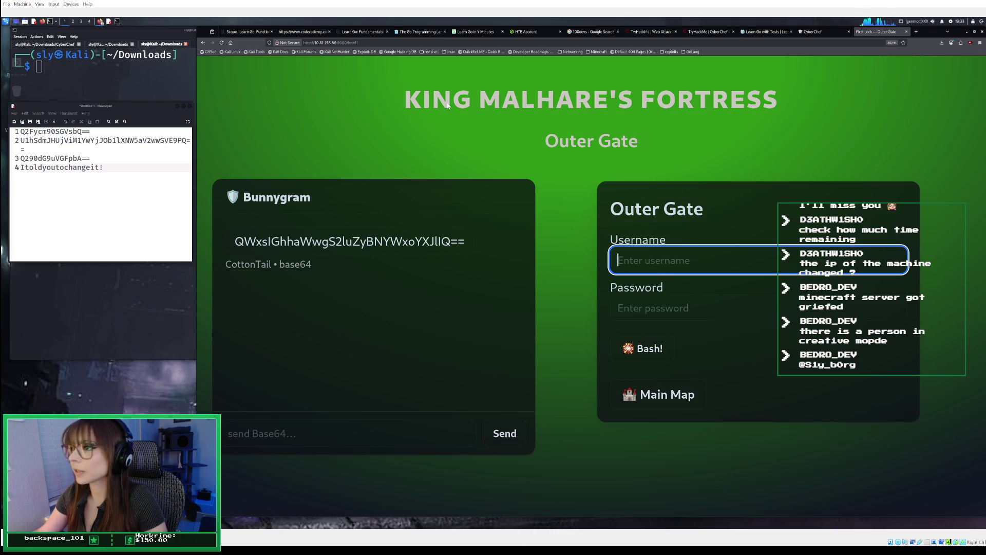
{"action": "left_click", "coordinate": [812, 33]}
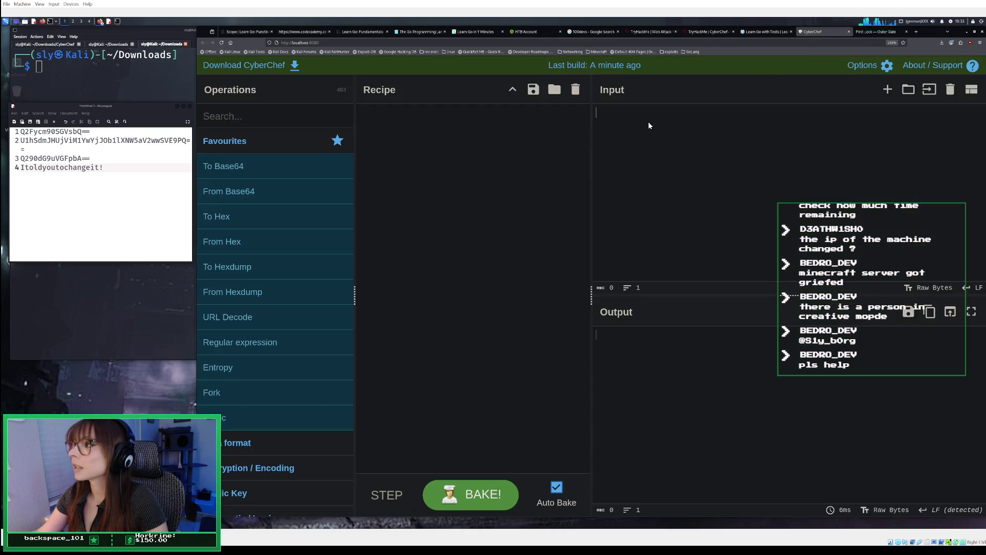
Encode 'CottonTail' with a To Base64 recipe in CyberChef, producing Q290dG9uVGFpbA==
{"action": "left_click", "coordinate": [862, 33]}
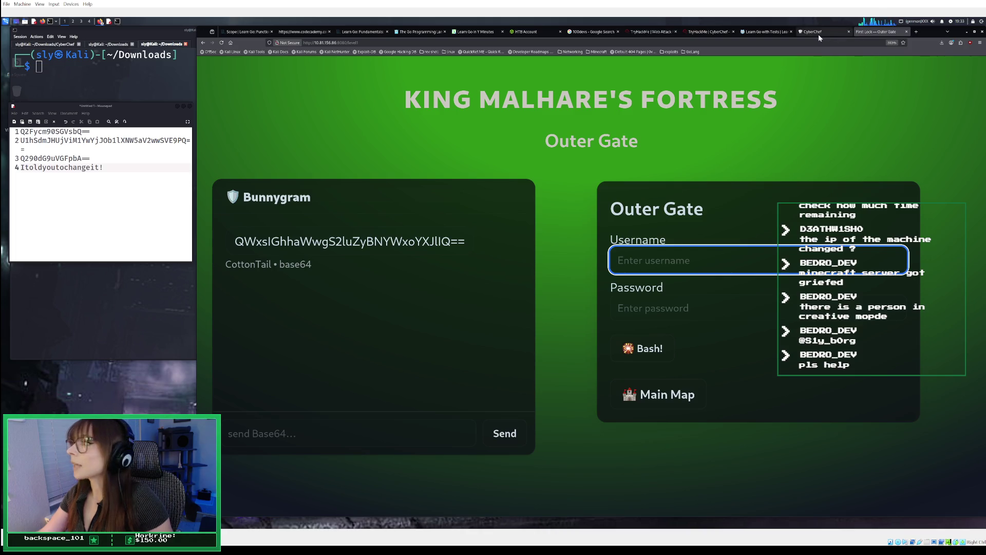
{"action": "left_click", "coordinate": [815, 34]}
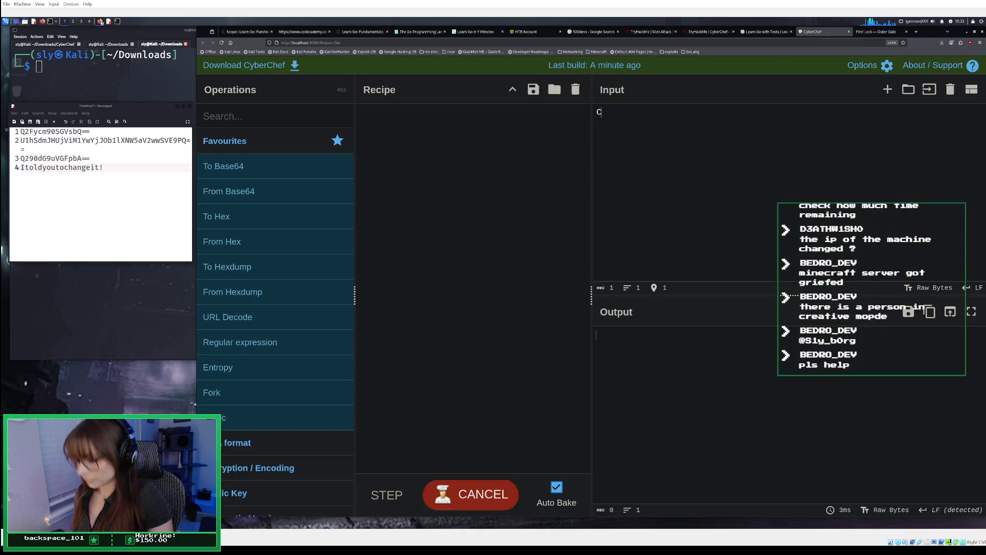
{"action": "type", "text": "ottonTail"}
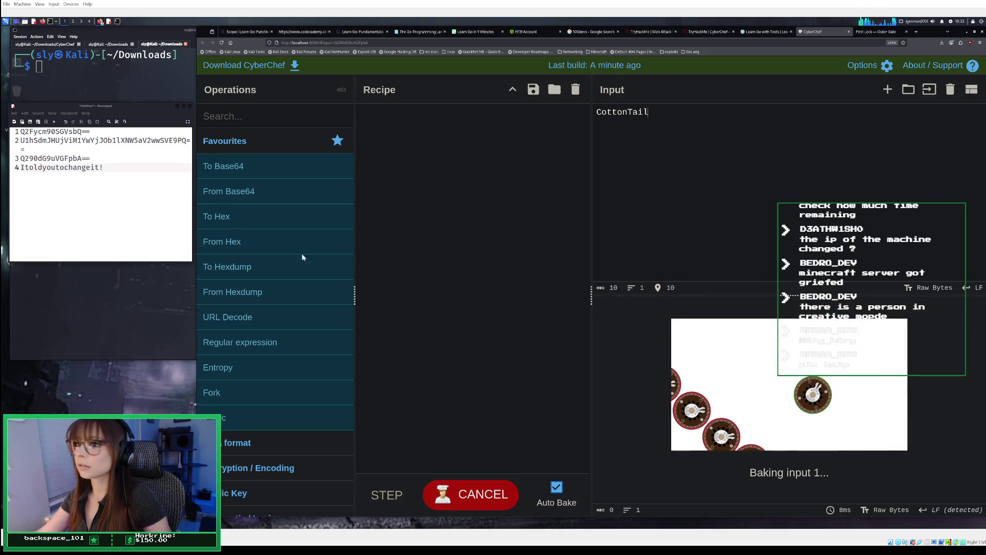
{"action": "double_click", "coordinate": [240, 168]}
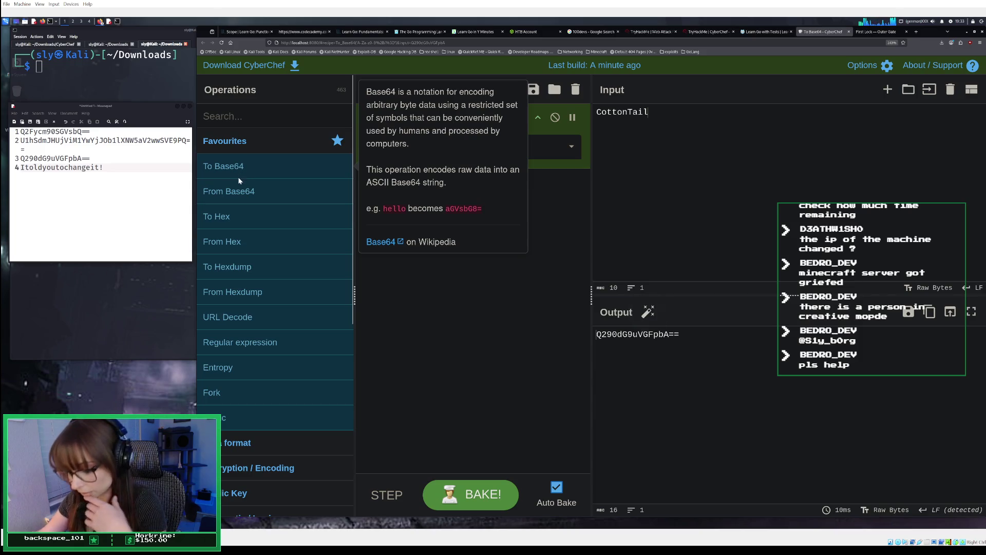
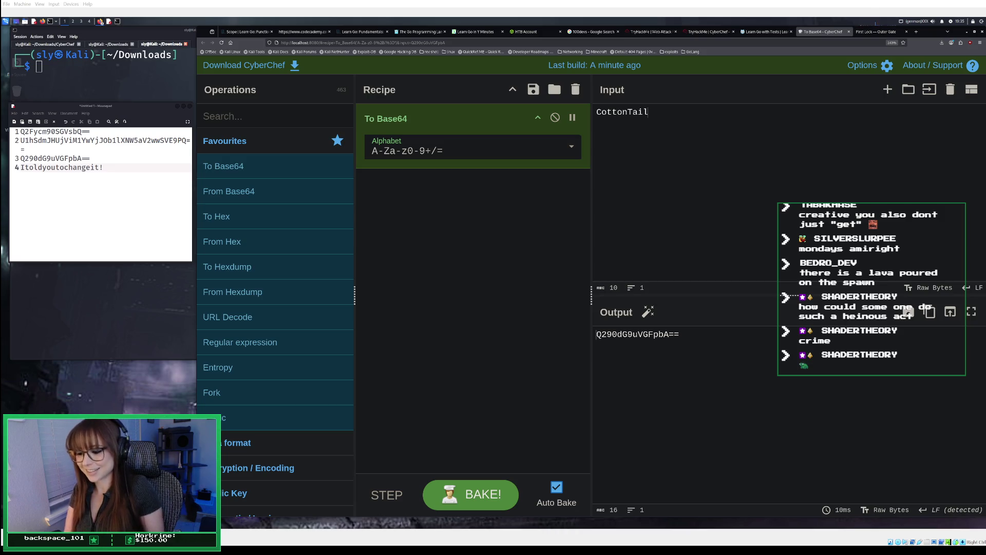
Leave CyberChef's CottonTail To Base64 recipe idle until the Kali display goes blank
{"action": "mouse_move", "coordinate": [256, 417]}
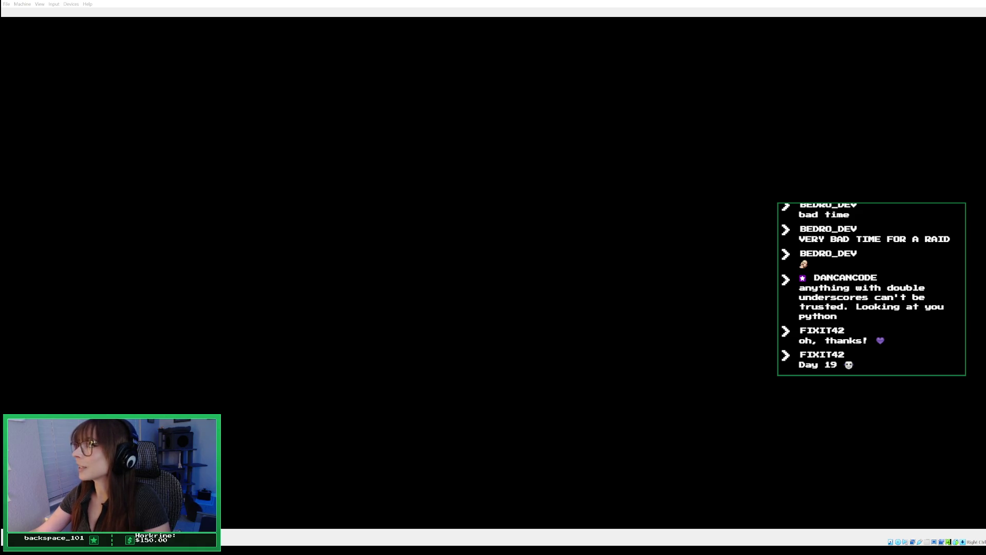
Unlock the Kali session with the account password and view the Outer Gate login page
{"action": "mouse_move", "coordinate": [497, 275]}
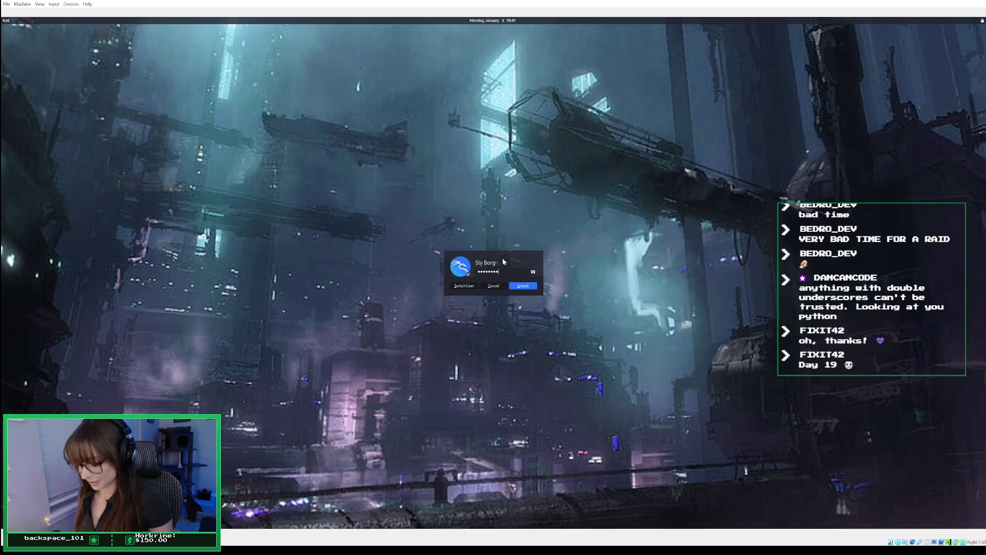
{"action": "type", "text": "p"}
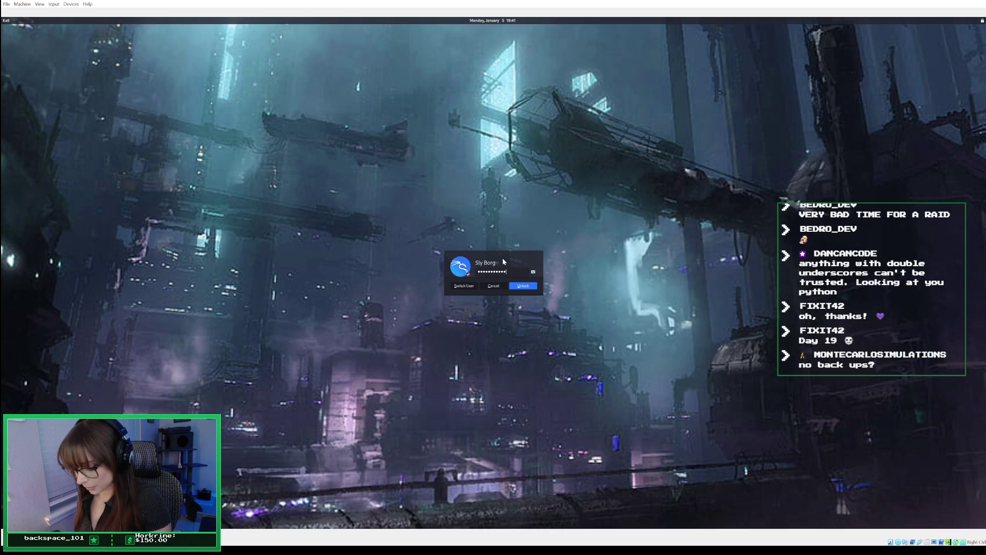
{"action": "type", "text": "****"}
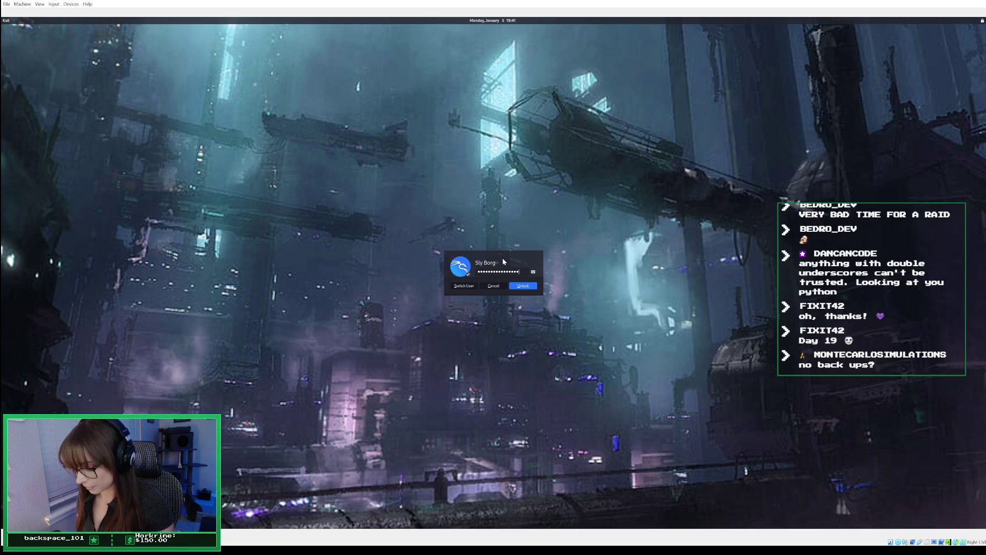
{"action": "key", "text": "Return"}
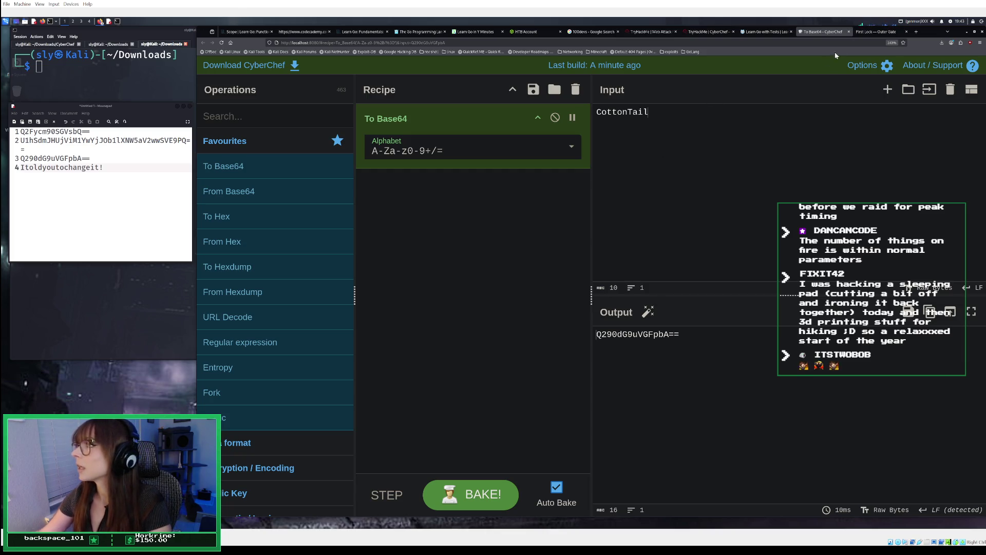
{"action": "left_click", "coordinate": [870, 32]}
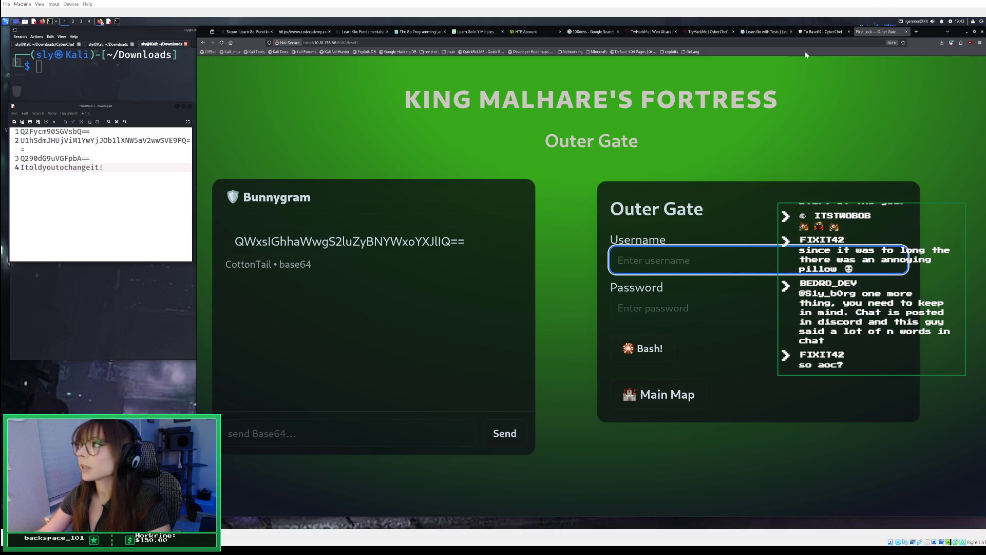
Copy CyberChef's output Q290dG9uVGFpbA== and paste it into the Outer Gate Username field
{"action": "left_click", "coordinate": [820, 33]}
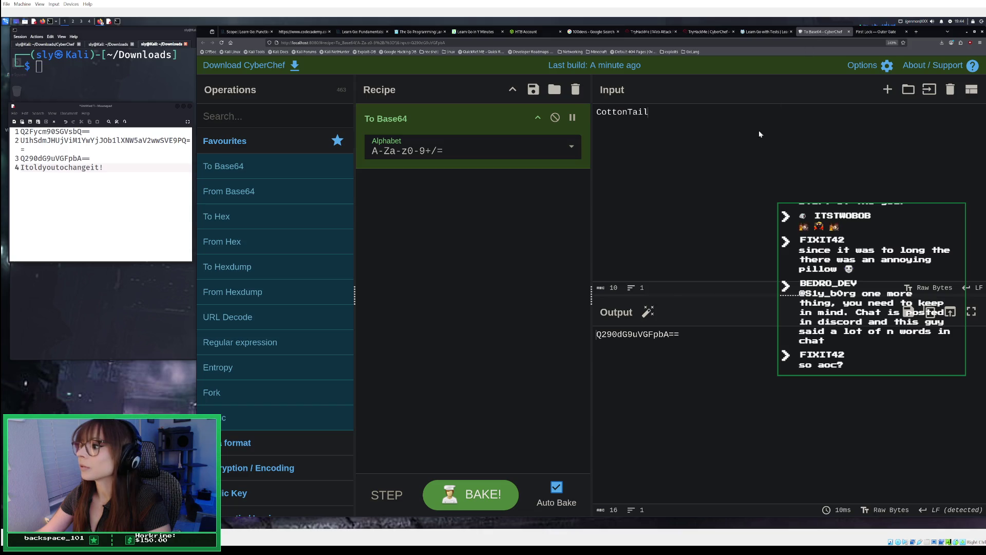
{"action": "left_click", "coordinate": [930, 311]}
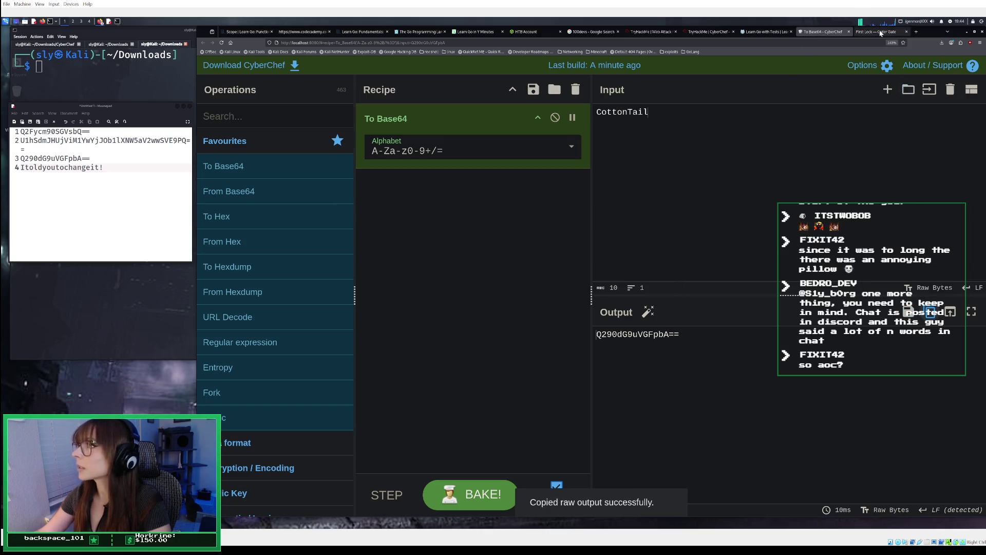
{"action": "left_click", "coordinate": [876, 32]}
{"action": "right_click", "coordinate": [672, 267]}
{"action": "left_click", "coordinate": [684, 307]}
{"action": "left_click", "coordinate": [663, 309]}
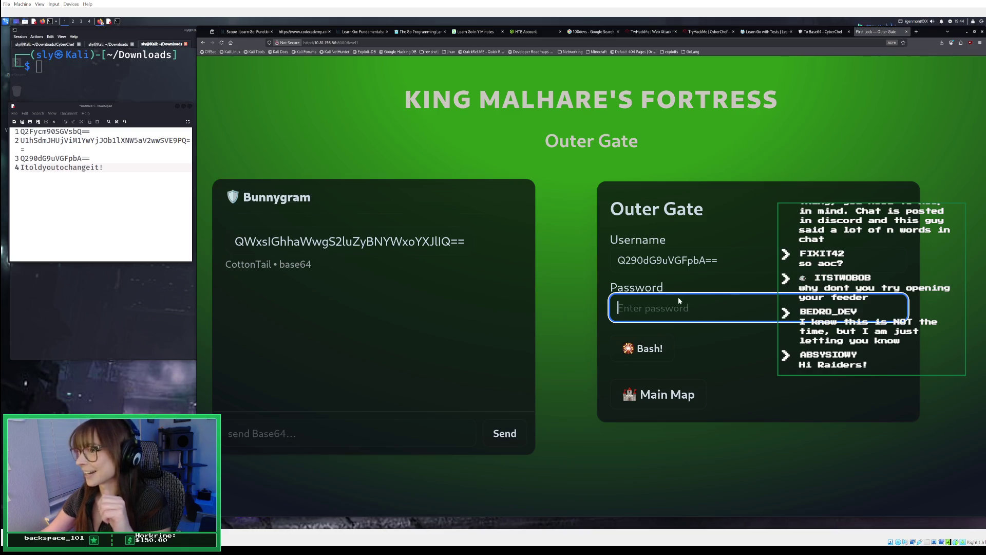
Try a guessed password at the Outer Gate, then clear it after Access denied
{"action": "type", "text": "Ito"}
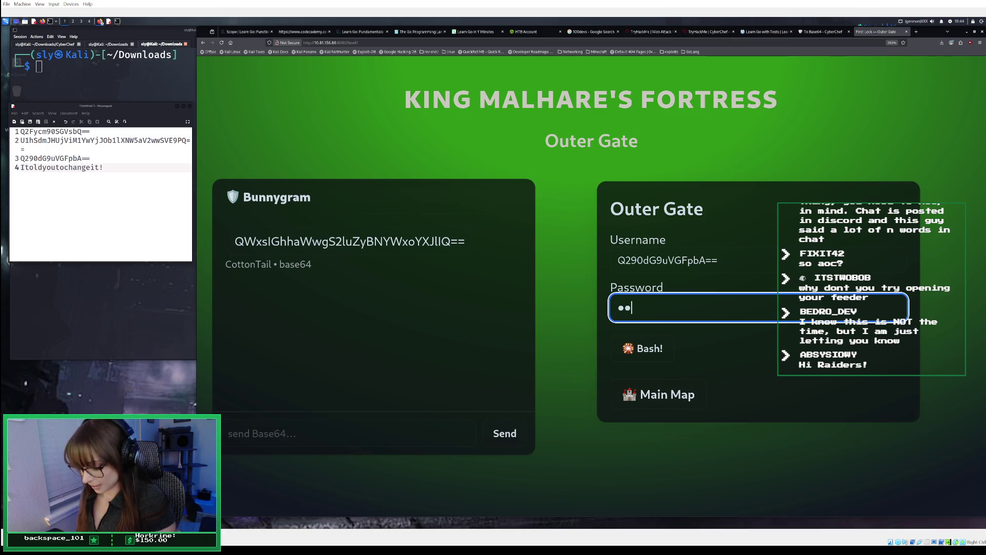
{"action": "type", "text": "ldyou"}
{"action": "type", "text": "it"}
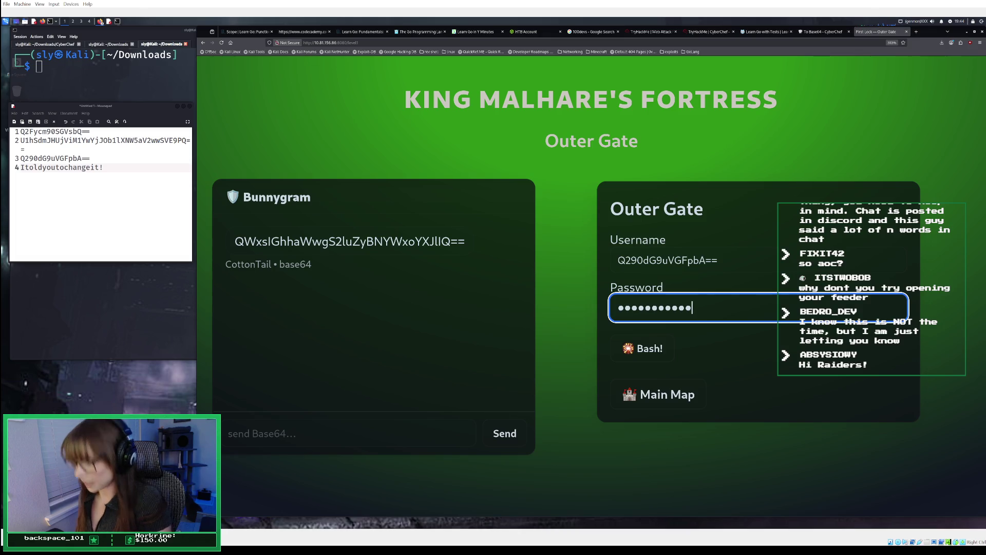
{"action": "key", "text": "Return"}
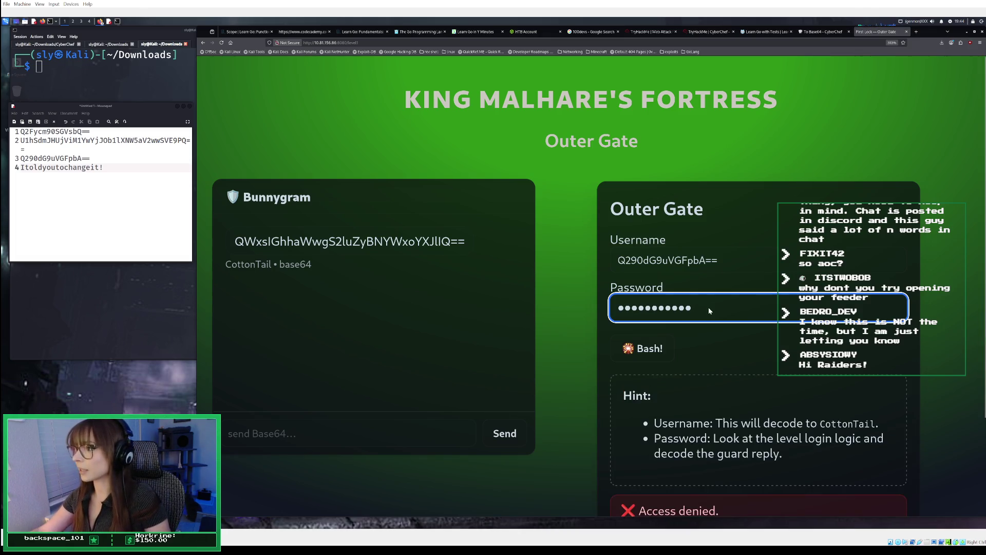
{"action": "key", "text": "ctrl+a"}
{"action": "key", "text": "BackSpace"}
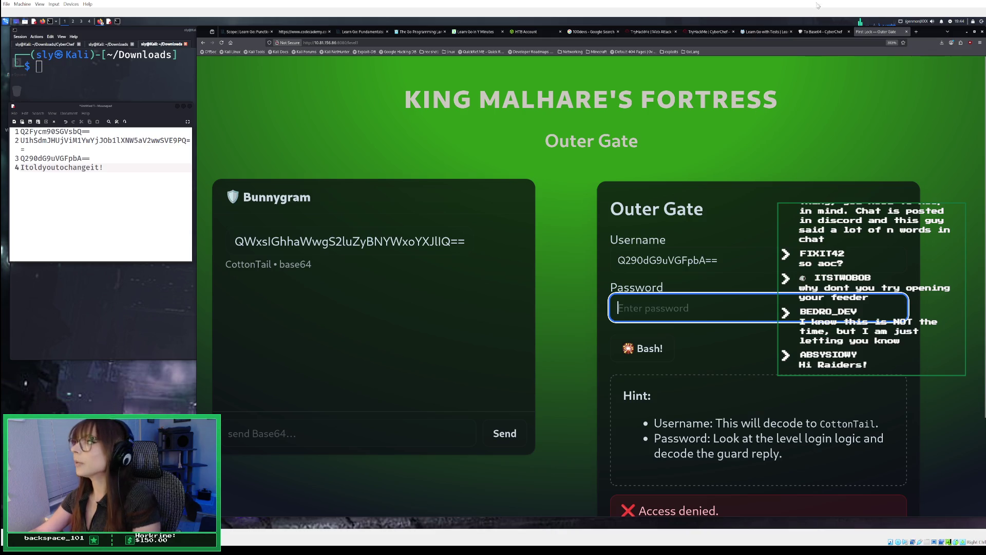
{"action": "left_click", "coordinate": [710, 32]}
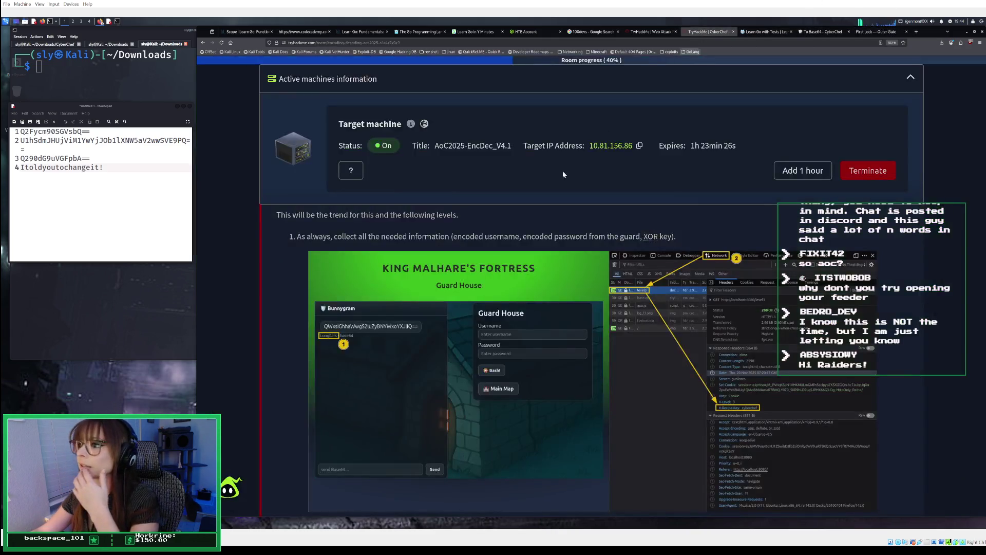
Expand the First Lock - Outer Gate task in the TryHackMe room to read its answer
{"action": "scroll", "coordinate": [540, 222], "scroll_direction": "down", "scroll_amount": 5}
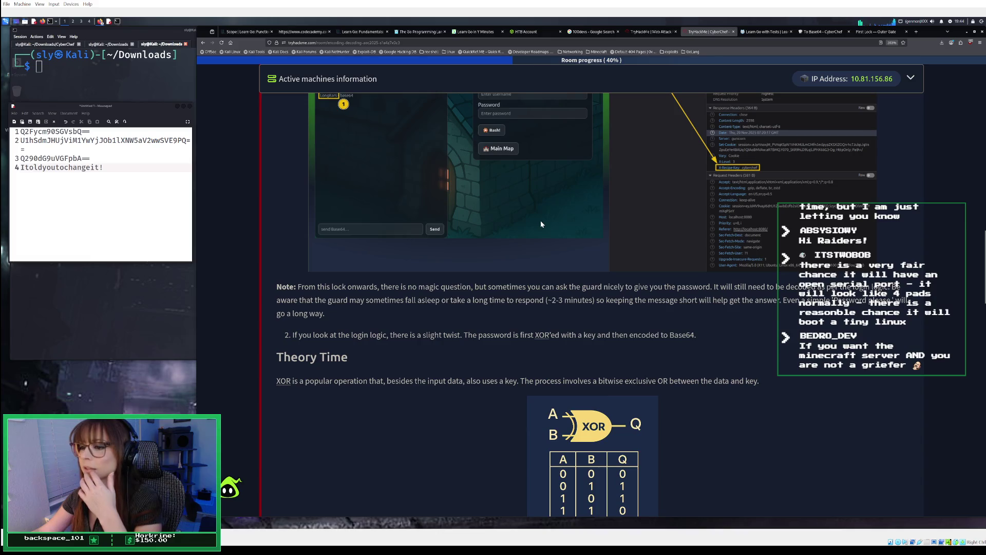
{"action": "scroll", "coordinate": [541, 224], "scroll_direction": "up", "scroll_amount": 10}
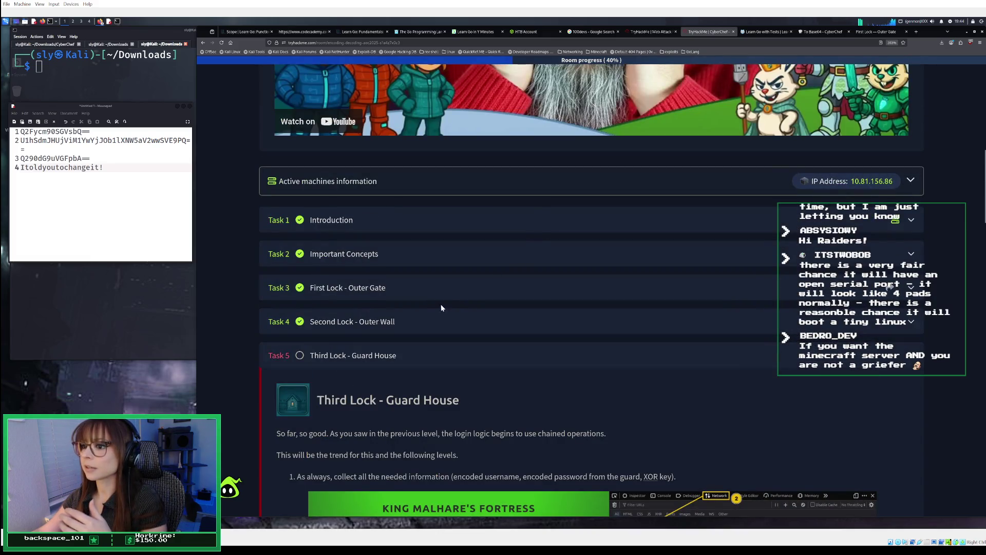
{"action": "left_click", "coordinate": [409, 292]}
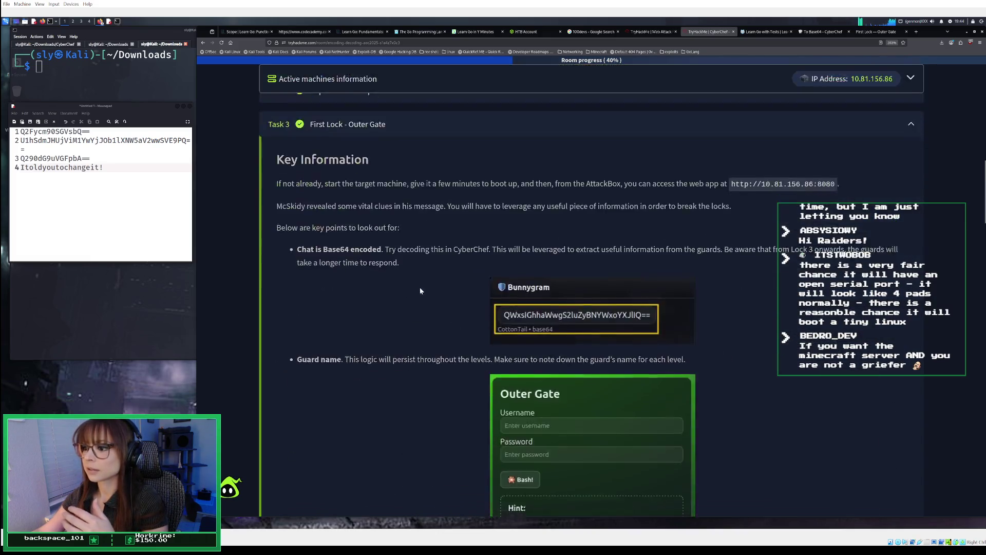
{"action": "scroll", "coordinate": [424, 286], "scroll_direction": "down", "scroll_amount": 15}
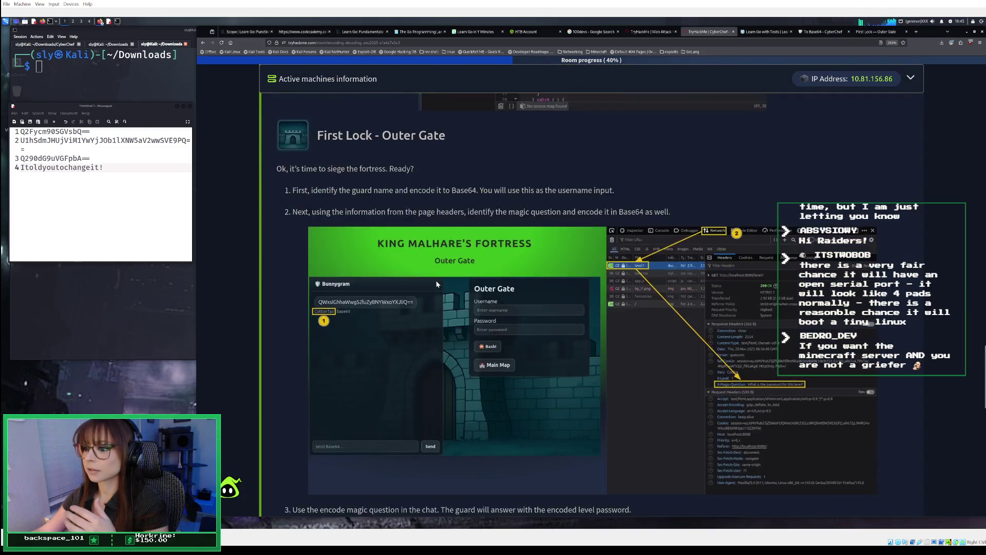
{"action": "scroll", "coordinate": [437, 280], "scroll_direction": "down", "scroll_amount": 15}
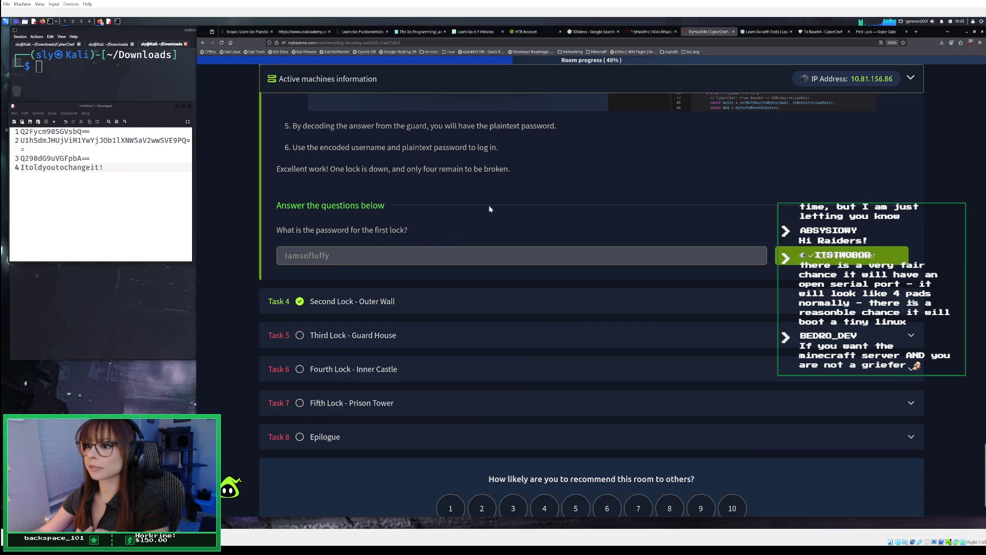
{"action": "left_click", "coordinate": [873, 33]}
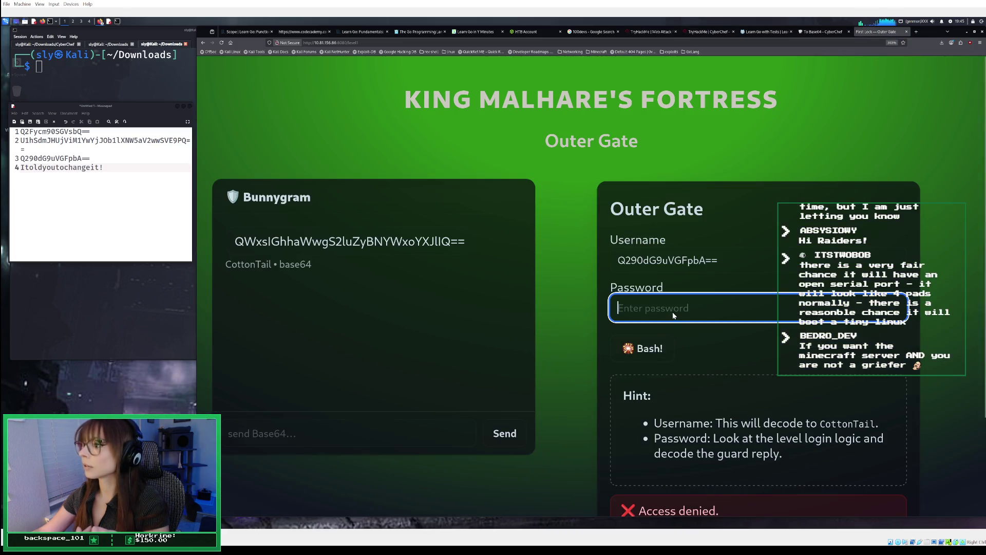
Enter the first lock's password in the Outer Gate Password field and submit it
{"action": "type", "text": "Itoldyout"}
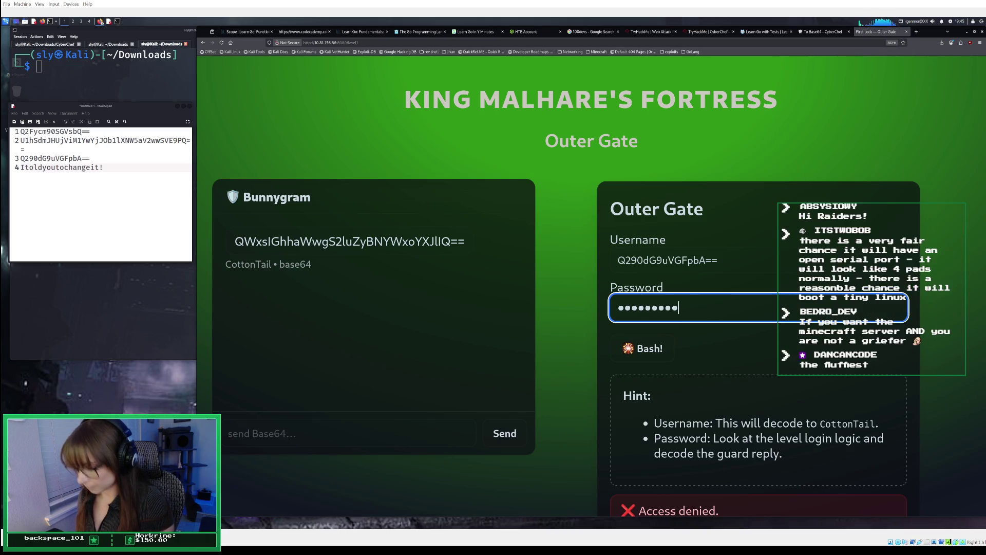
{"action": "key", "text": "BackSpace"}
{"action": "key", "text": "BackSpace"}
{"action": "key", "text": "BackSpace"}
{"action": "type", "text": "Itoldyouto"}
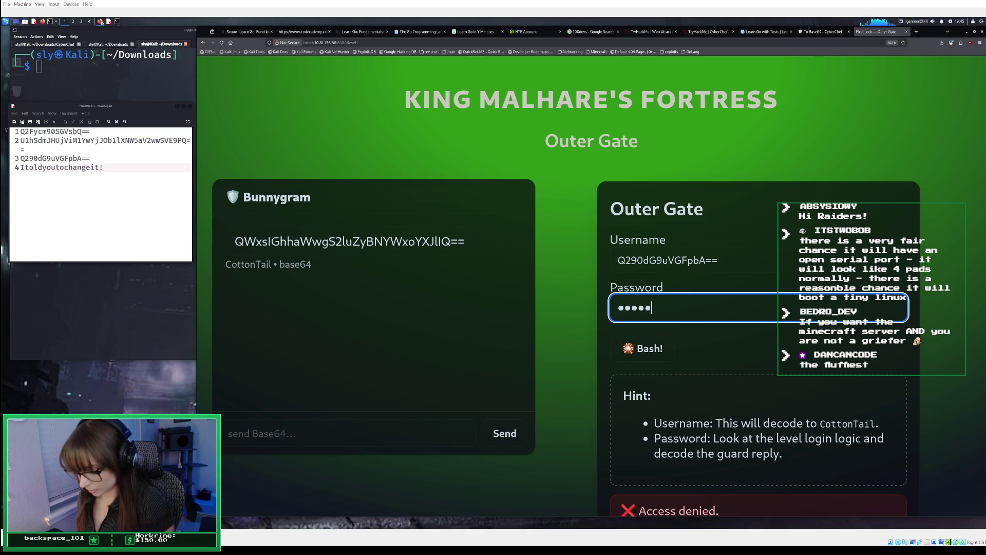
{"action": "type", "text": "c"}
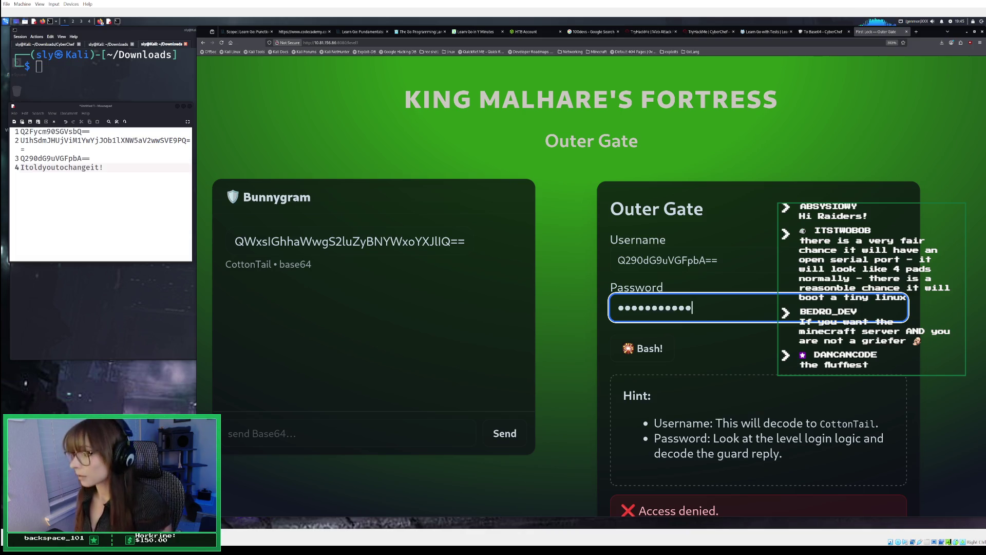
{"action": "key", "text": "Return"}
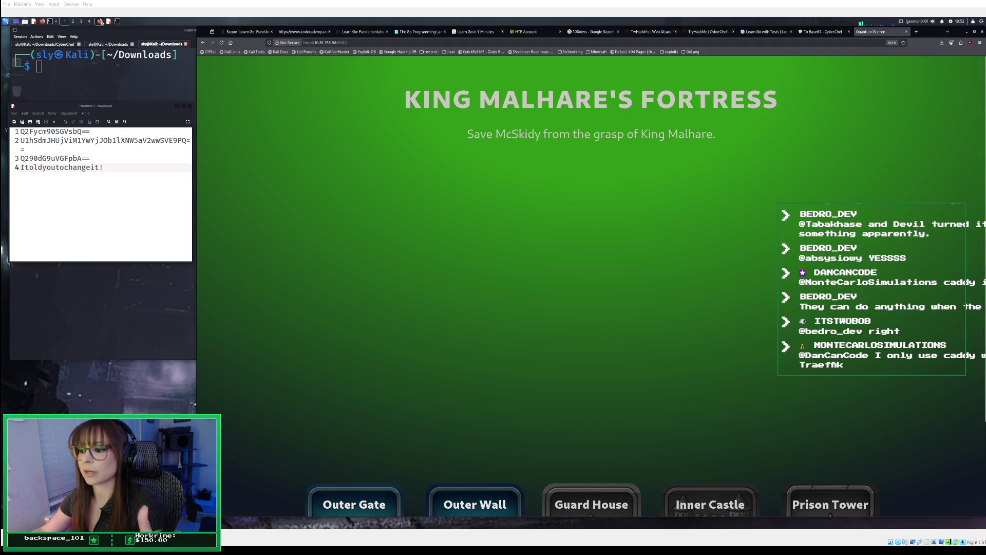
Open the Outer Wall level from the fortress map
{"action": "mouse_move", "coordinate": [475, 462]}
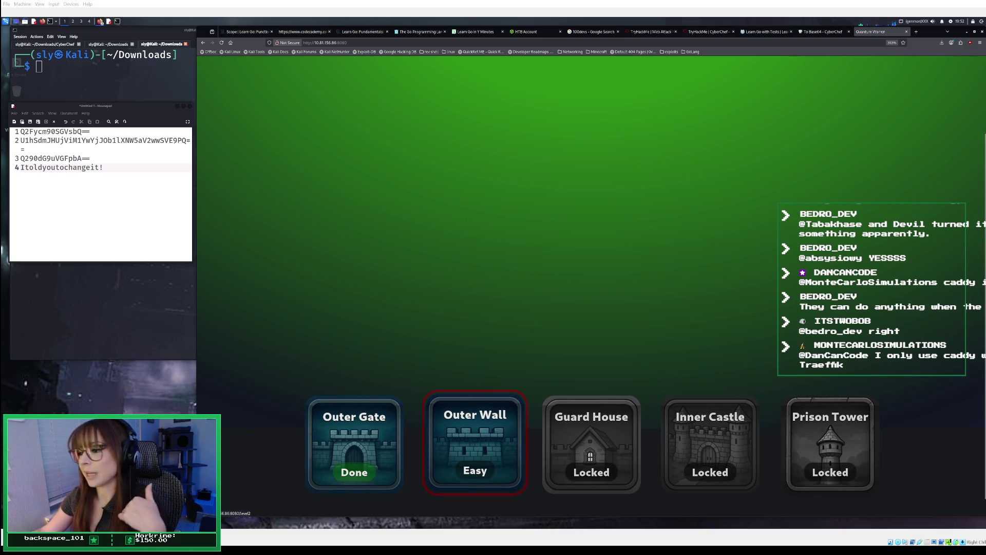
{"action": "left_click", "coordinate": [456, 446]}
Copy the saved password from the notes into the Outer Wall Password field
{"action": "left_click", "coordinate": [675, 259]}
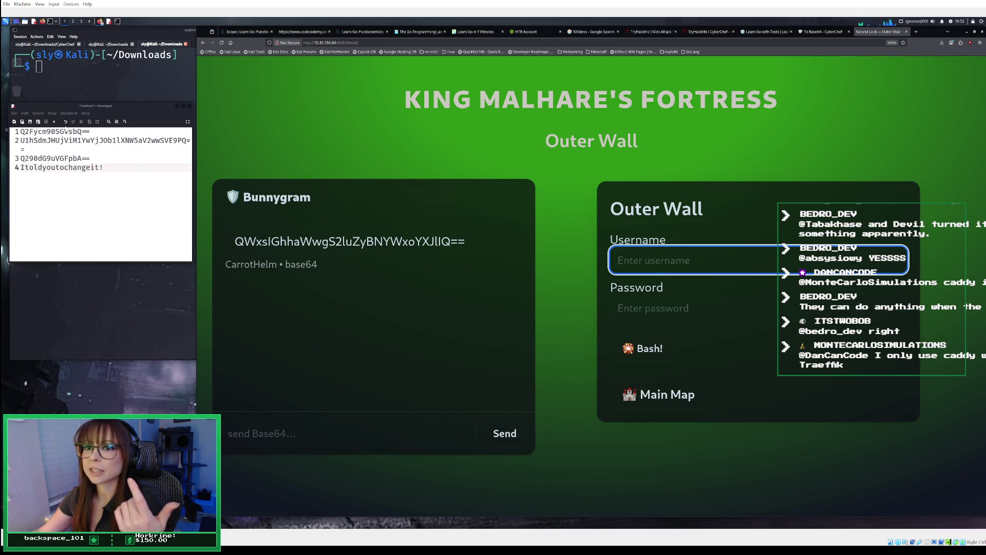
{"action": "left_click_drag", "start_coordinate": [104, 170], "coordinate": [20, 169]}
{"action": "right_click", "coordinate": [18, 169]}
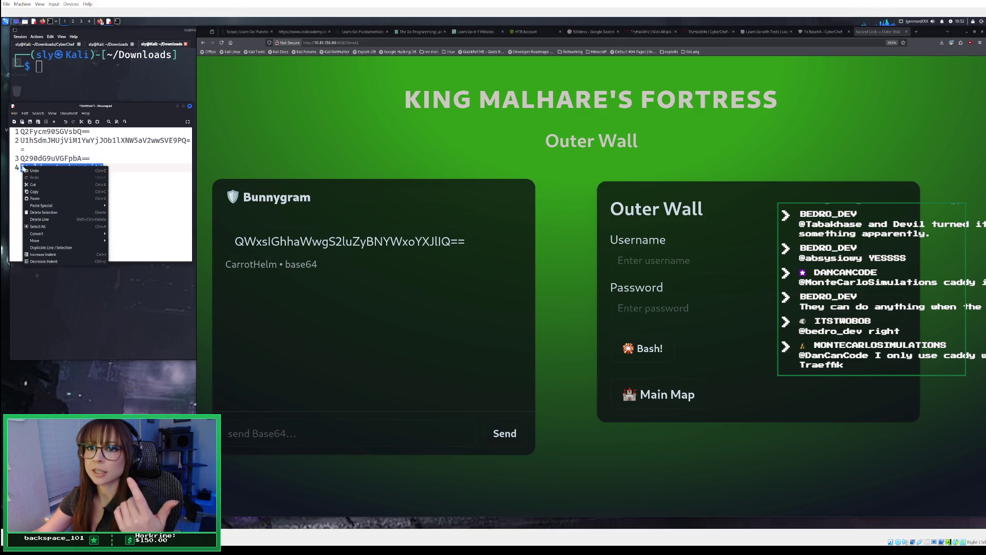
{"action": "left_click", "coordinate": [41, 185]}
{"action": "left_click", "coordinate": [676, 310]}
{"action": "right_click", "coordinate": [676, 310]}
{"action": "left_click", "coordinate": [697, 354]}
Try the line 3 encoded name as username, then clear it after rejection
{"action": "left_click", "coordinate": [669, 260]}
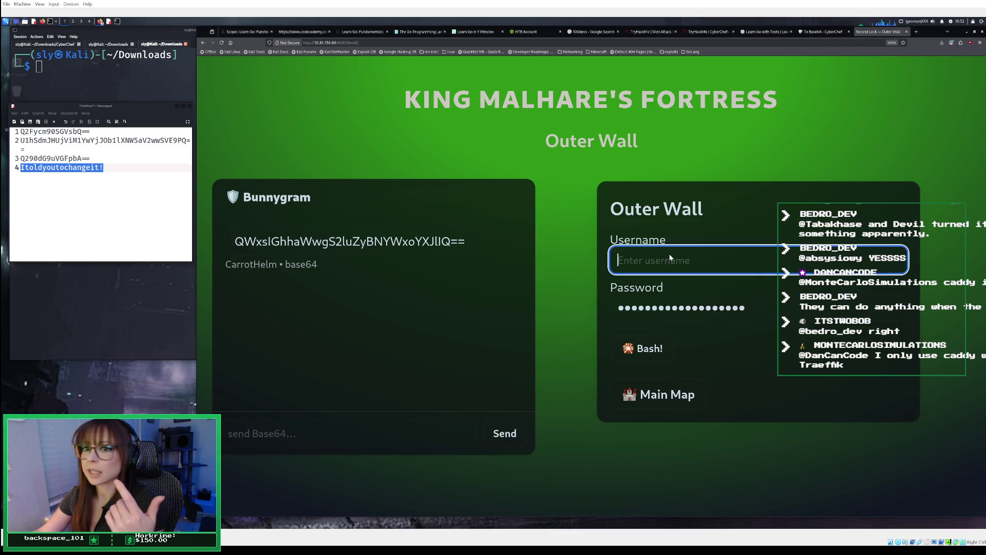
{"action": "left_click_drag", "start_coordinate": [93, 158], "coordinate": [22, 160]}
{"action": "right_click", "coordinate": [22, 160]}
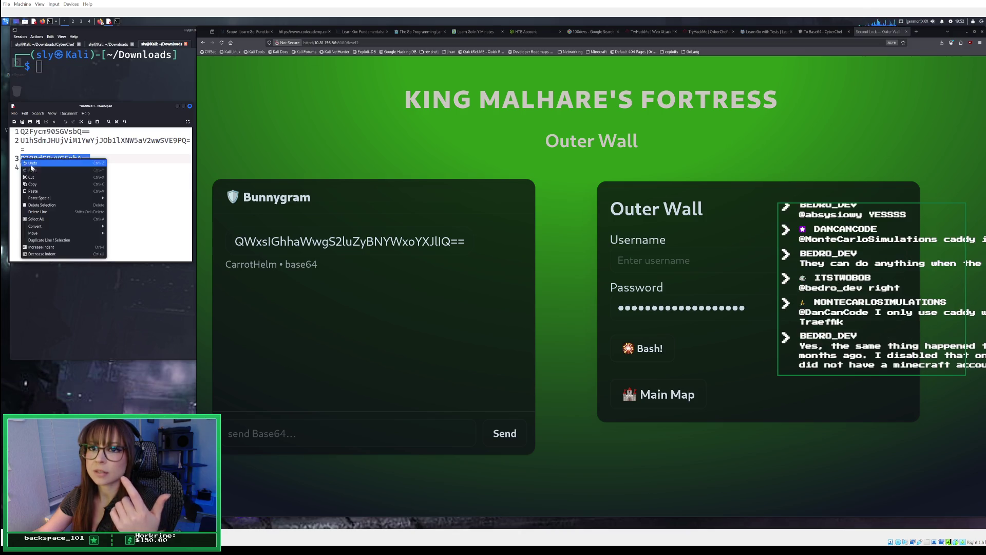
{"action": "left_click", "coordinate": [43, 186]}
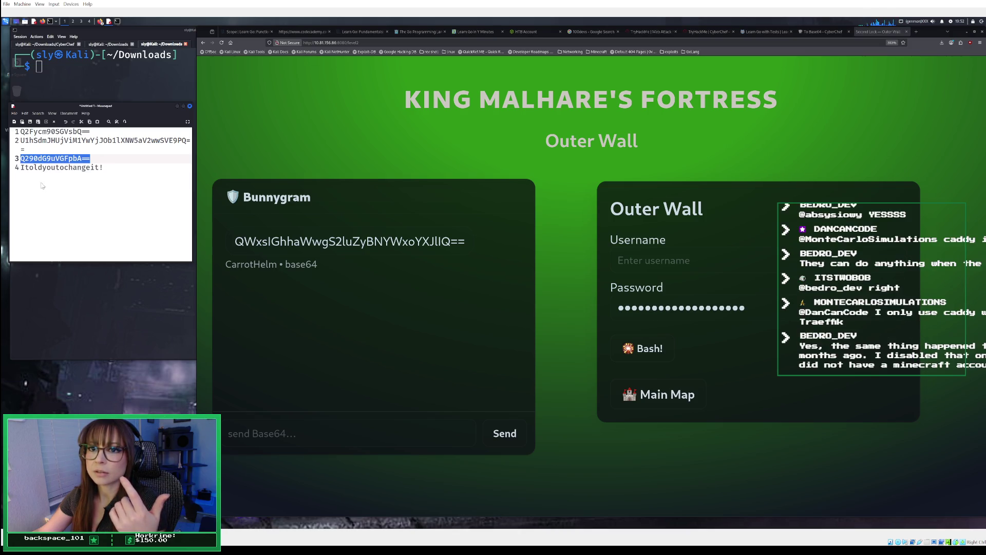
{"action": "right_click", "coordinate": [658, 263]}
{"action": "left_click", "coordinate": [646, 258]}
{"action": "right_click", "coordinate": [646, 258]}
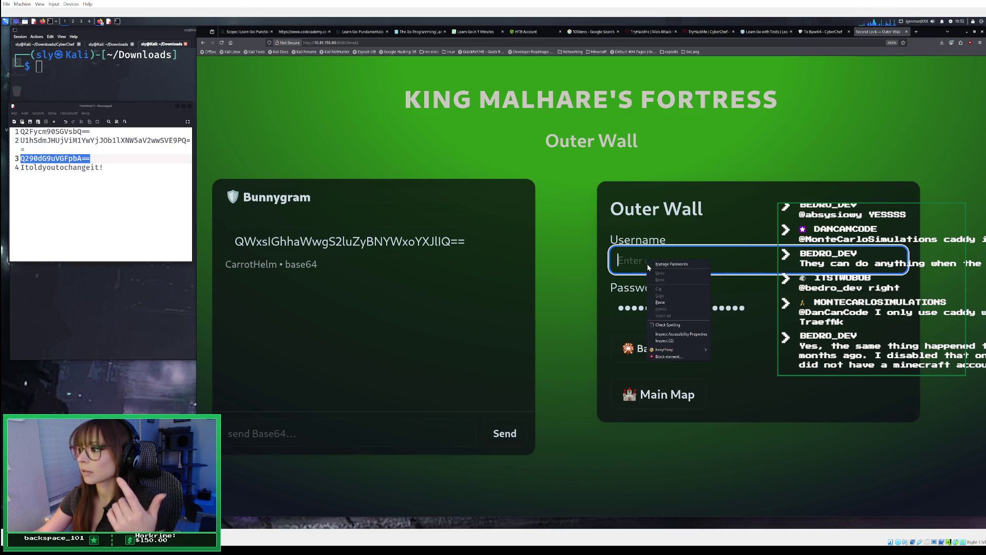
{"action": "left_click", "coordinate": [668, 304]}
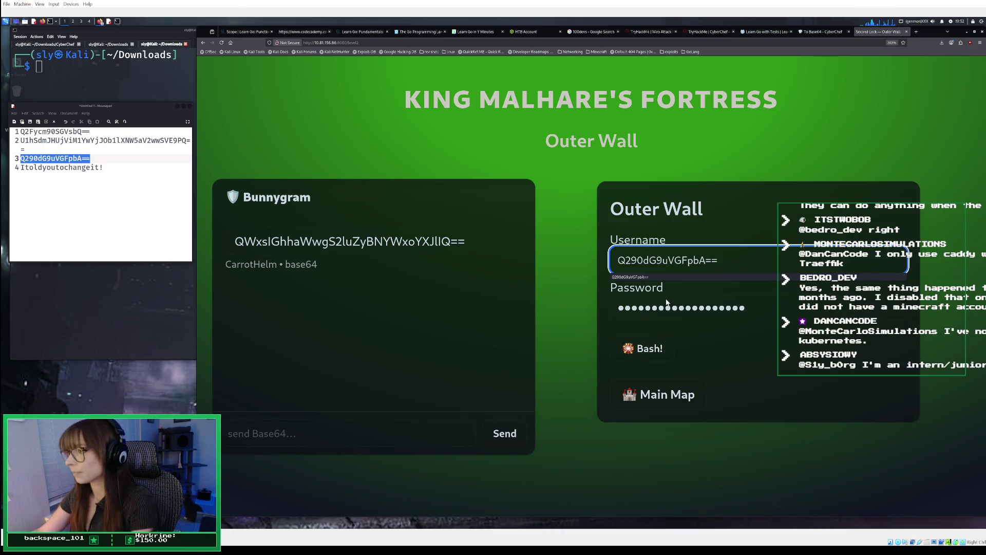
{"action": "key", "text": "Return"}
{"action": "left_click_drag", "start_coordinate": [734, 255], "coordinate": [583, 257]}
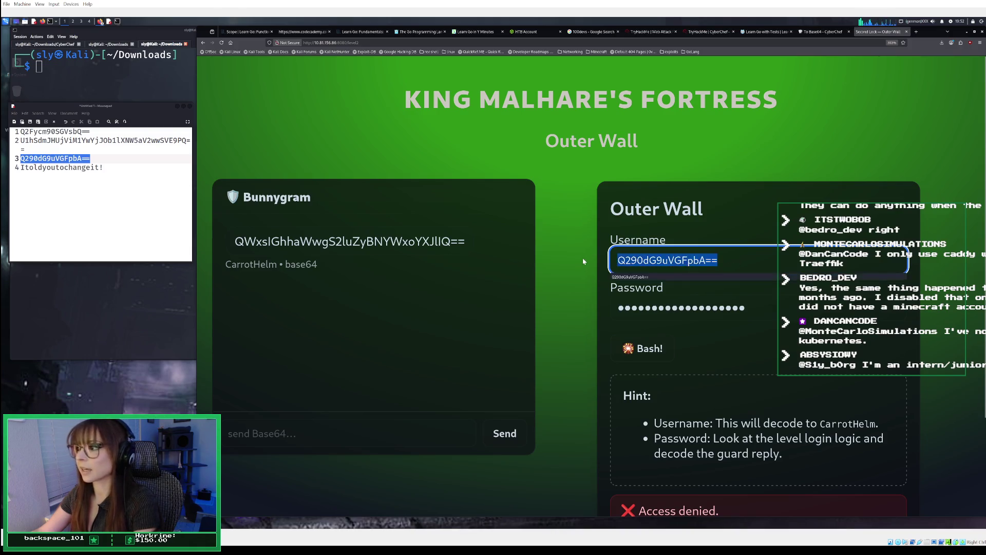
{"action": "key", "text": "BackSpace"}
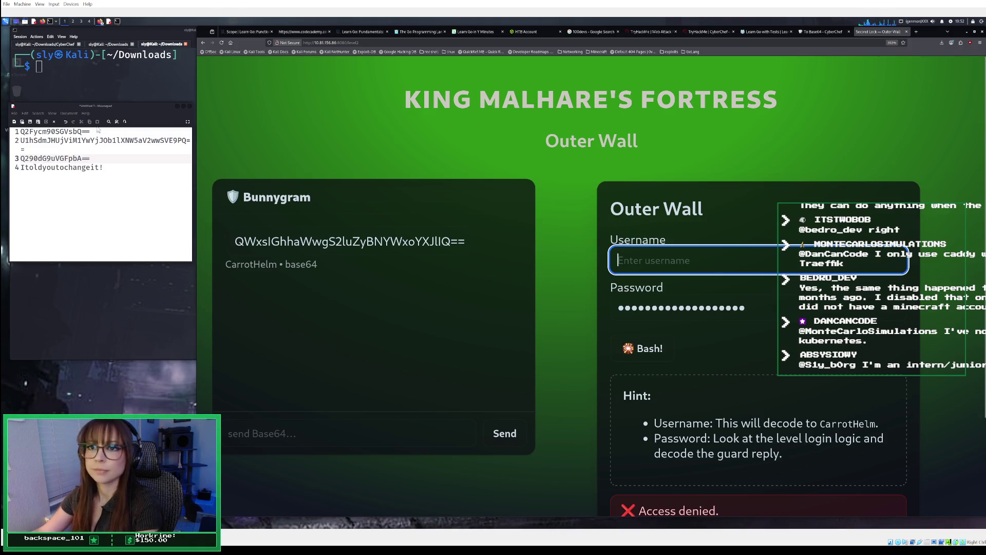
Log in with the line 1 encoded name Q2Fycm90SGVsbQ== as username
{"action": "left_click_drag", "start_coordinate": [91, 132], "coordinate": [22, 134]}
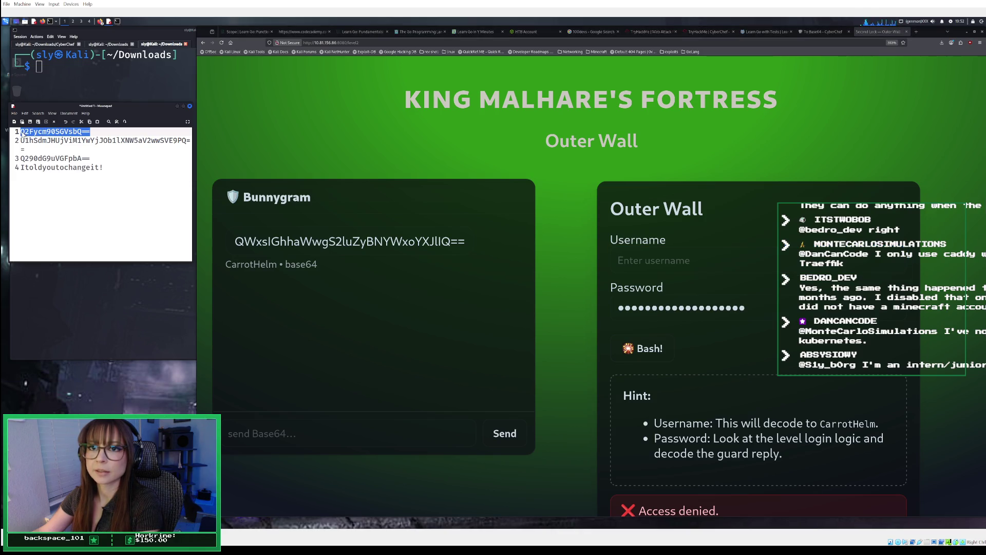
{"action": "right_click", "coordinate": [23, 134]}
{"action": "left_click", "coordinate": [46, 161]}
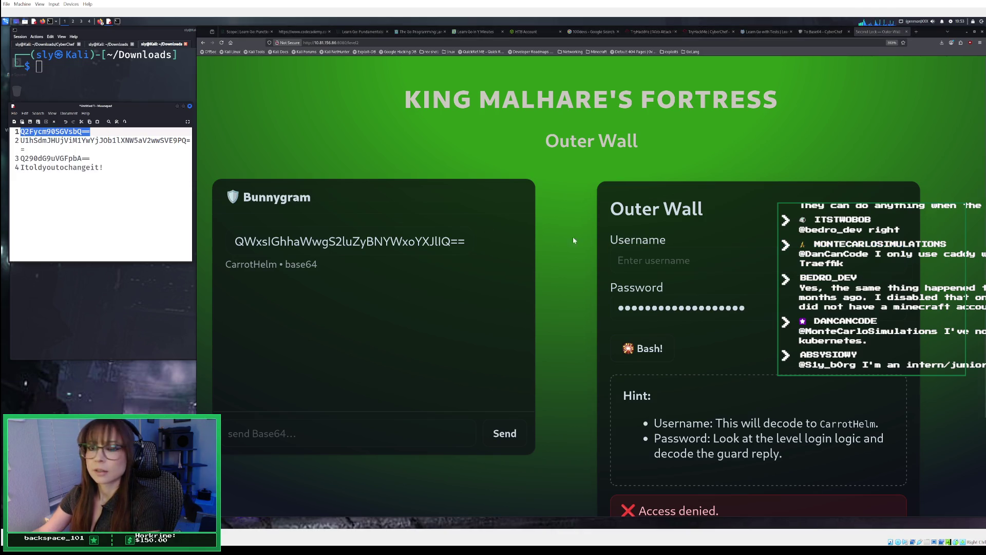
{"action": "right_click", "coordinate": [661, 264]}
{"action": "left_click", "coordinate": [687, 304]}
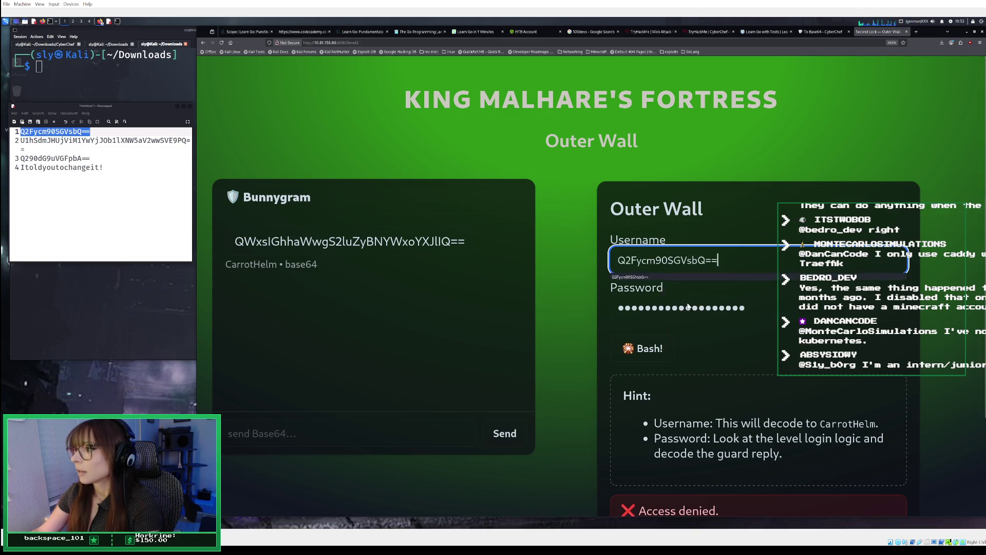
{"action": "key", "text": "Return"}
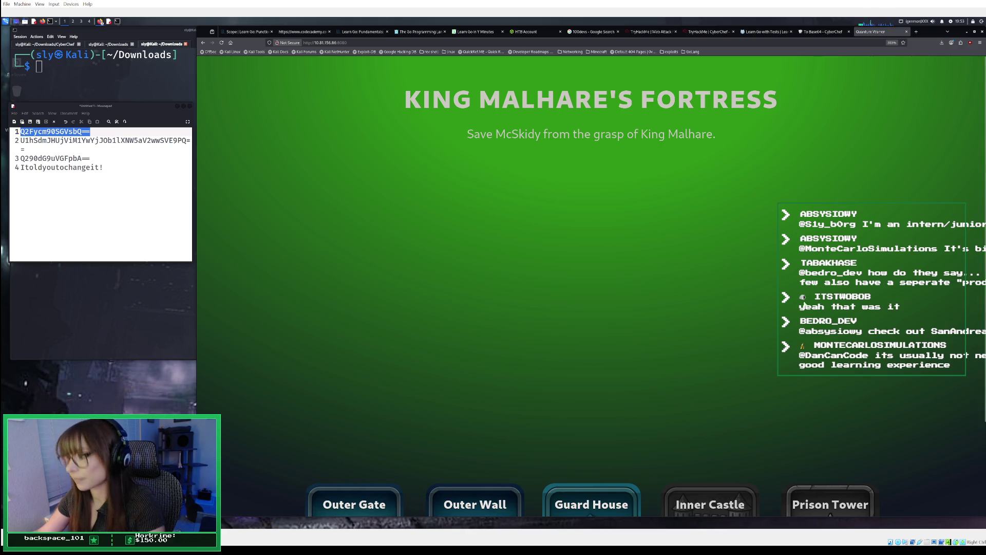
Open the Guard House level and copy LongEars' Base64 message QWxsIGhhaWwgS2luZyBNYWxoYXJlIQ==
{"action": "mouse_move", "coordinate": [746, 363]}
{"action": "left_click", "coordinate": [610, 412]}
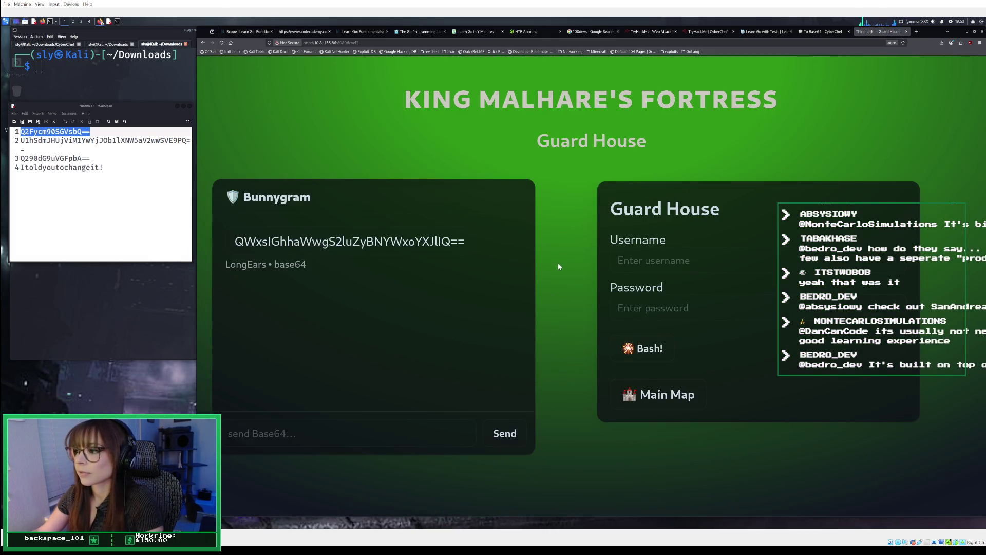
{"action": "left_click_drag", "start_coordinate": [489, 240], "coordinate": [226, 237]}
{"action": "right_click", "coordinate": [252, 248]}
{"action": "left_click", "coordinate": [268, 260]}
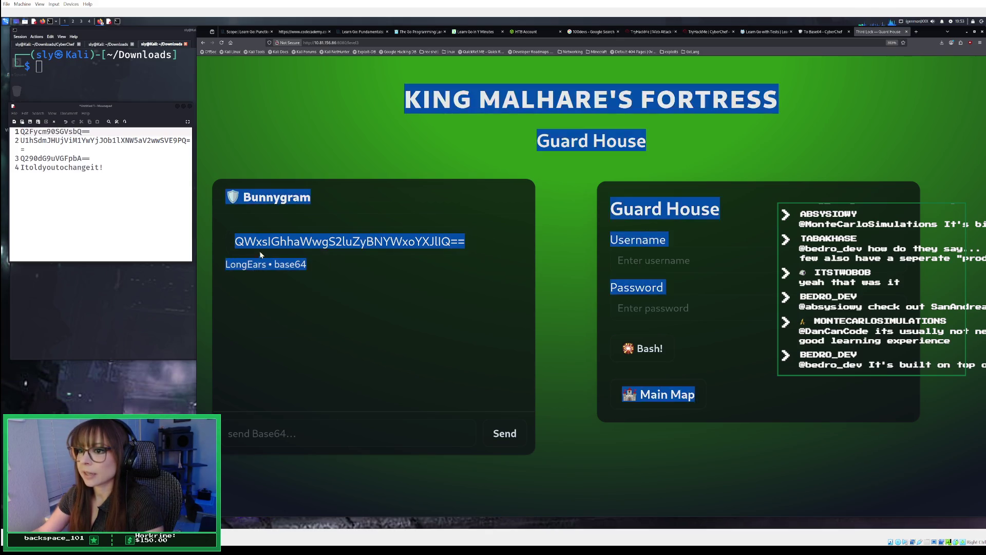
{"action": "left_click", "coordinate": [255, 245]}
{"action": "left_click_drag", "start_coordinate": [235, 243], "coordinate": [473, 242]}
{"action": "right_click", "coordinate": [461, 242]}
{"action": "left_click", "coordinate": [477, 249]}
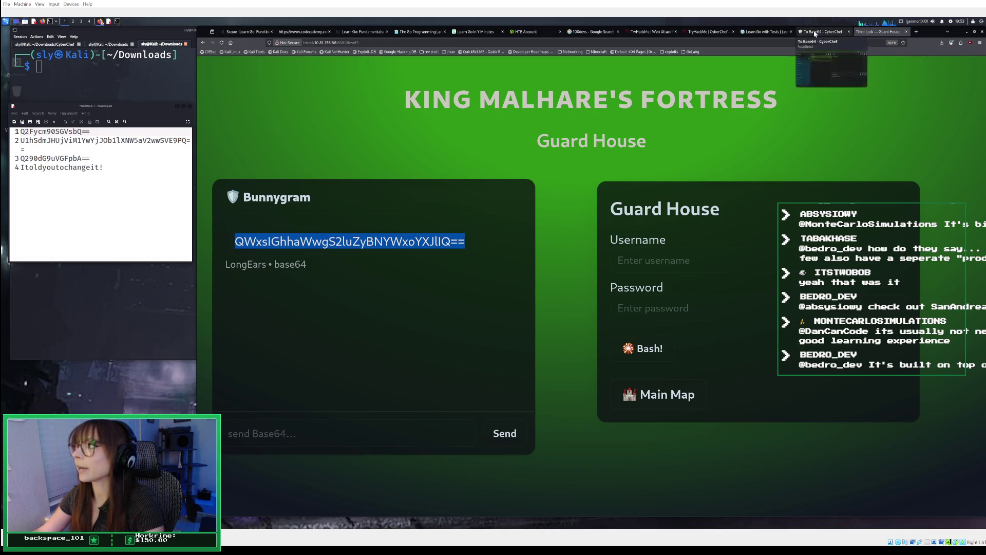
{"action": "left_click", "coordinate": [821, 32]}
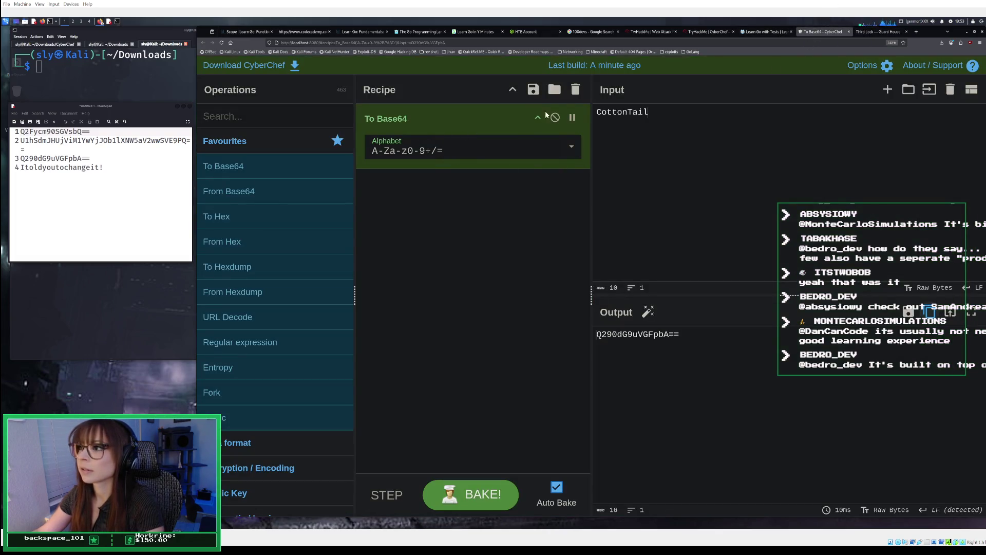
Replace To Base64 with From Base64 and paste the message, decoding 'All hail King Malhare!'
{"action": "left_click", "coordinate": [575, 89]}
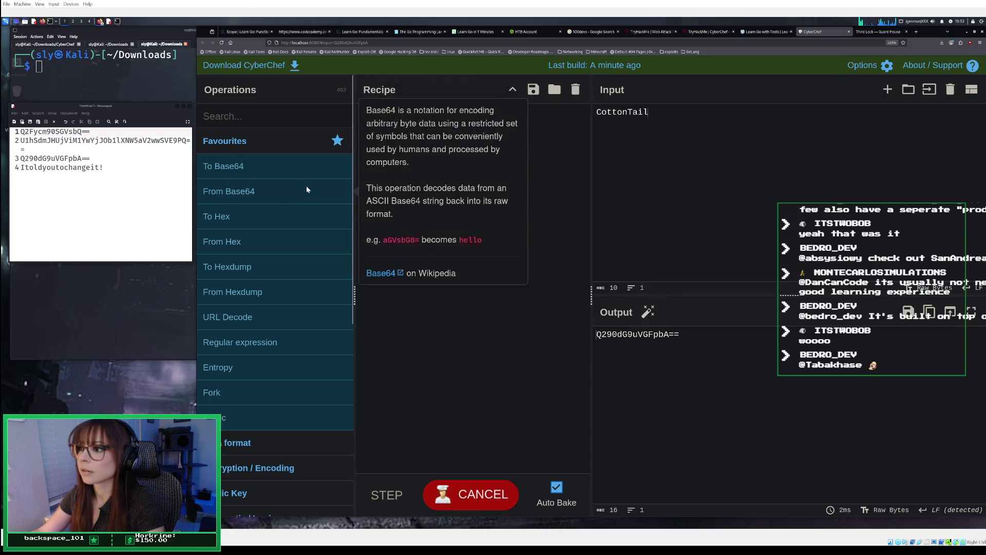
{"action": "double_click", "coordinate": [288, 189]}
{"action": "left_click_drag", "start_coordinate": [649, 112], "coordinate": [602, 116]}
{"action": "key", "text": "BackSpace"}
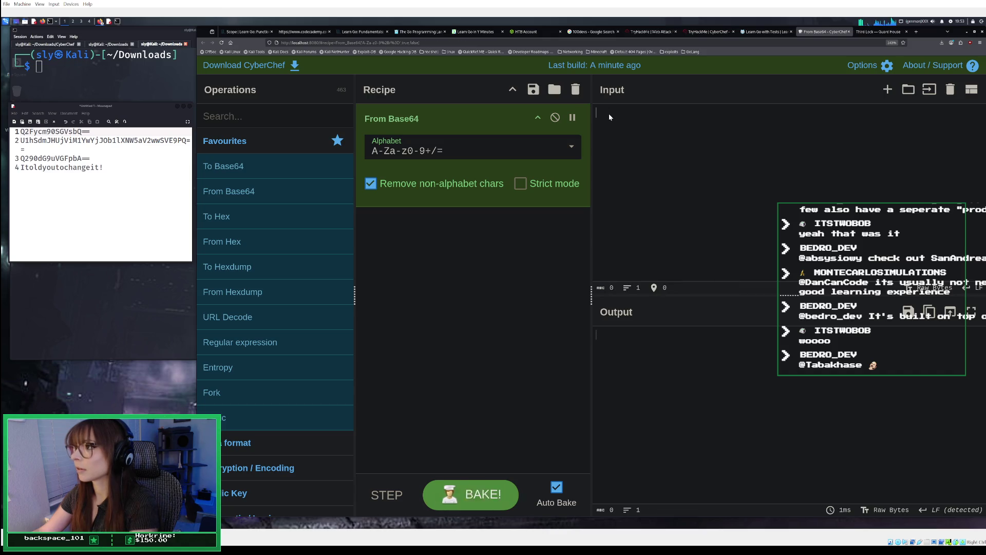
{"action": "key", "text": "ctrl+a"}
{"action": "key", "text": "ctrl+v"}
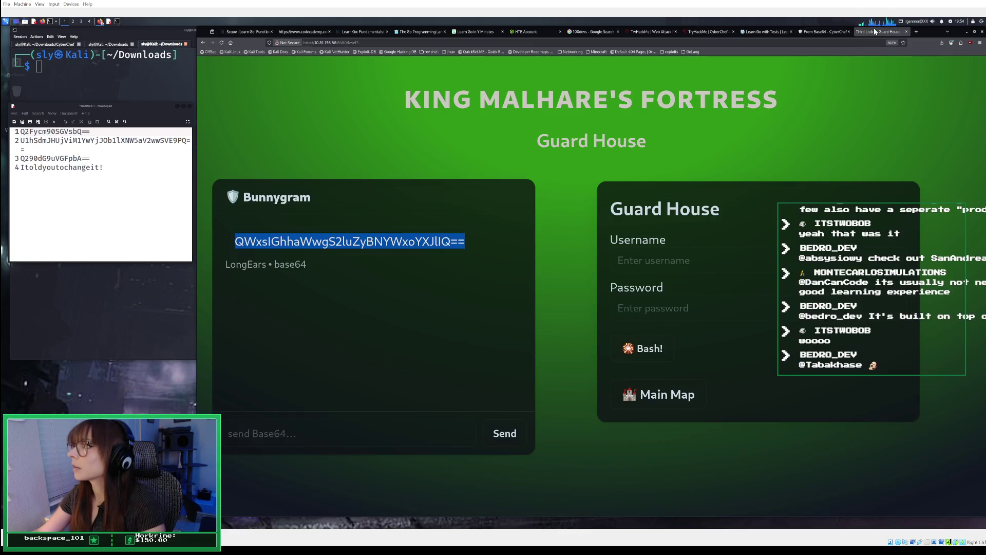
{"action": "left_click", "coordinate": [878, 32]}
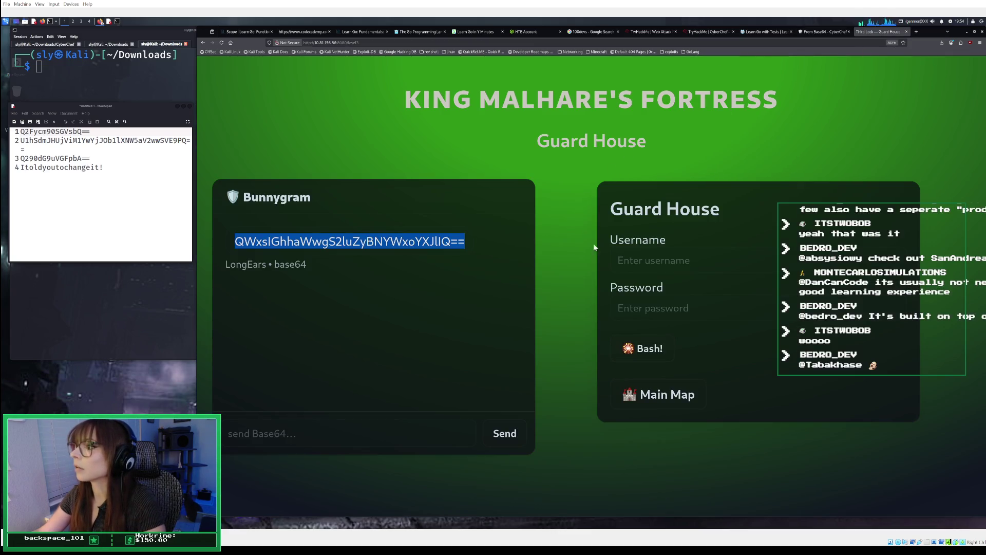
Open DevTools, inspect the static app.js source, then switch to the Network monitor
{"action": "key", "text": "F12"}
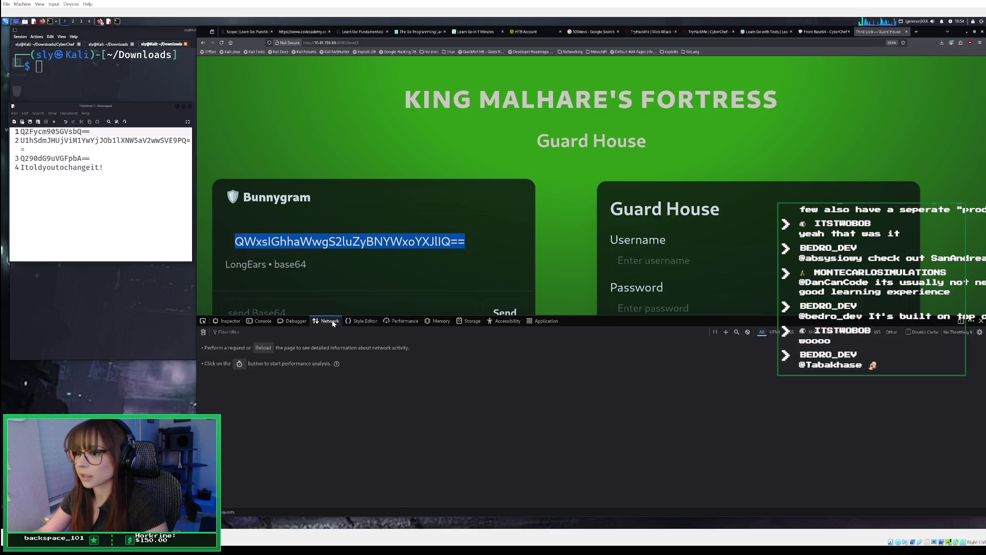
{"action": "left_click", "coordinate": [297, 321]}
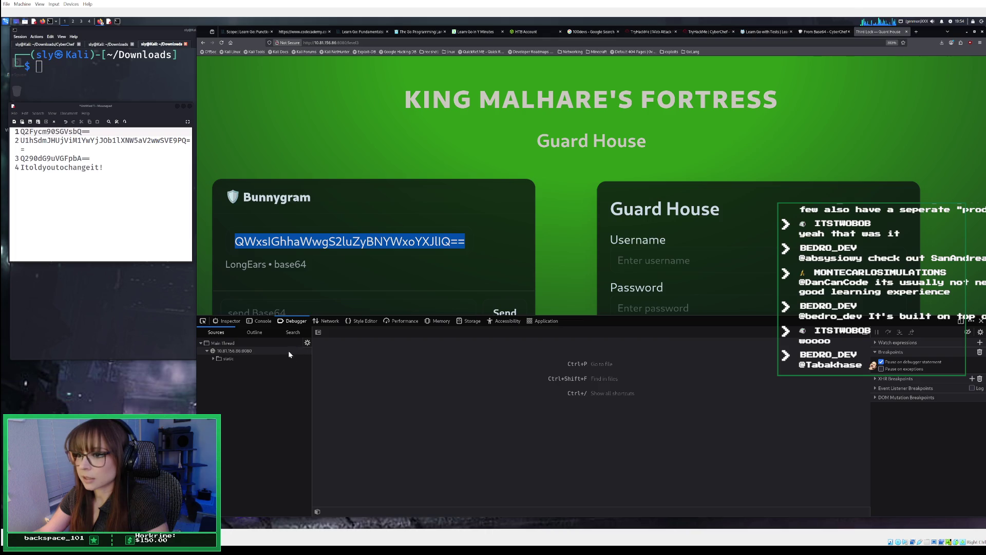
{"action": "left_click", "coordinate": [228, 356]}
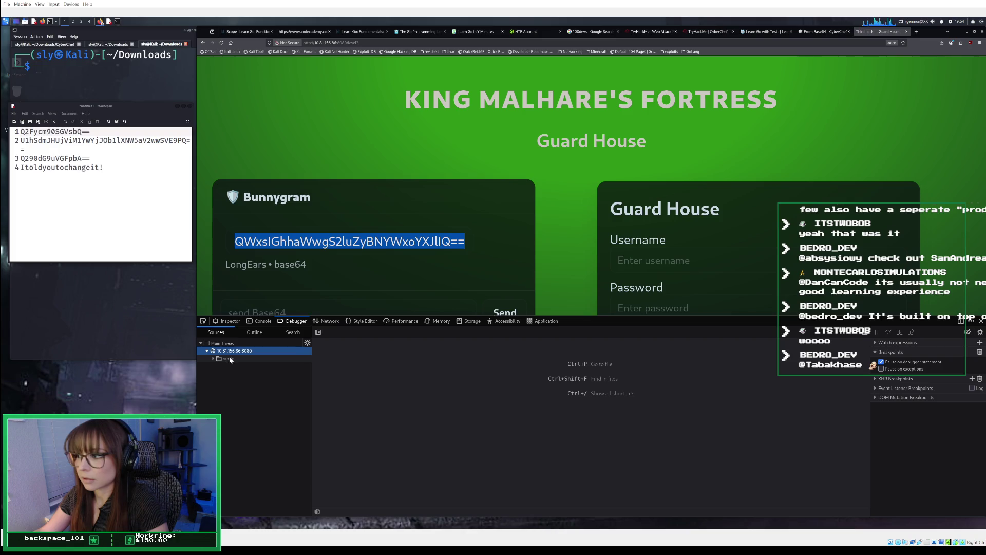
{"action": "left_click", "coordinate": [226, 361]}
{"action": "left_click", "coordinate": [229, 367]}
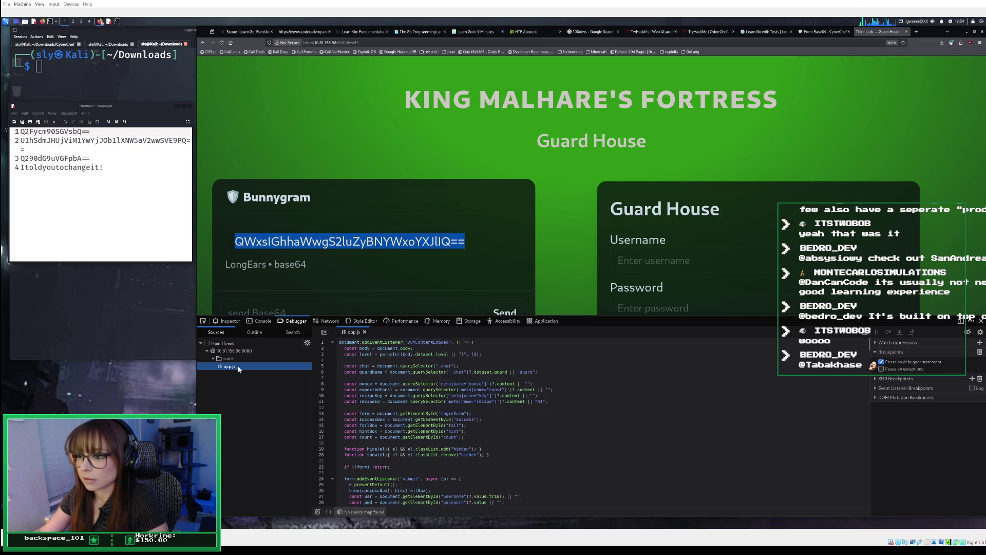
{"action": "scroll", "coordinate": [402, 409], "scroll_direction": "down", "scroll_amount": 3}
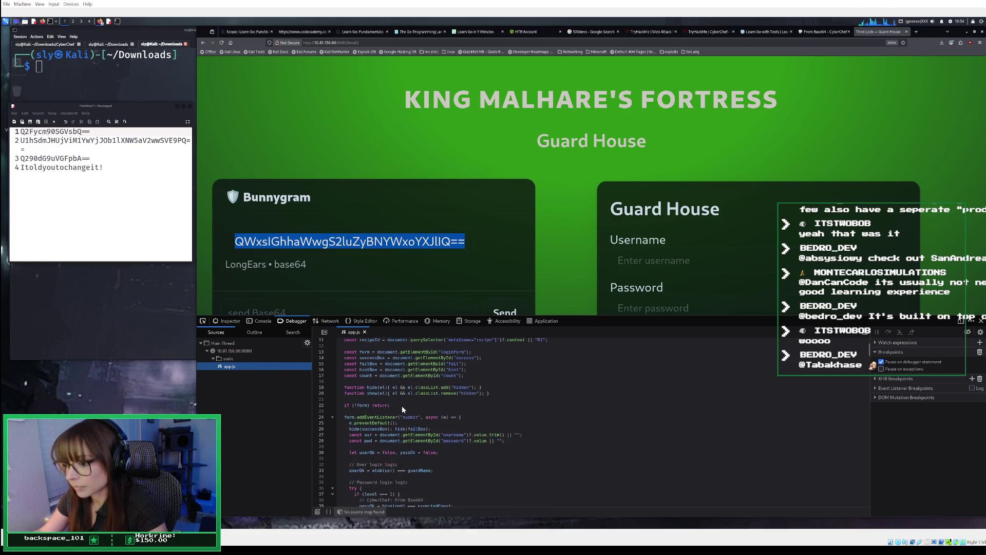
{"action": "left_click", "coordinate": [324, 320]}
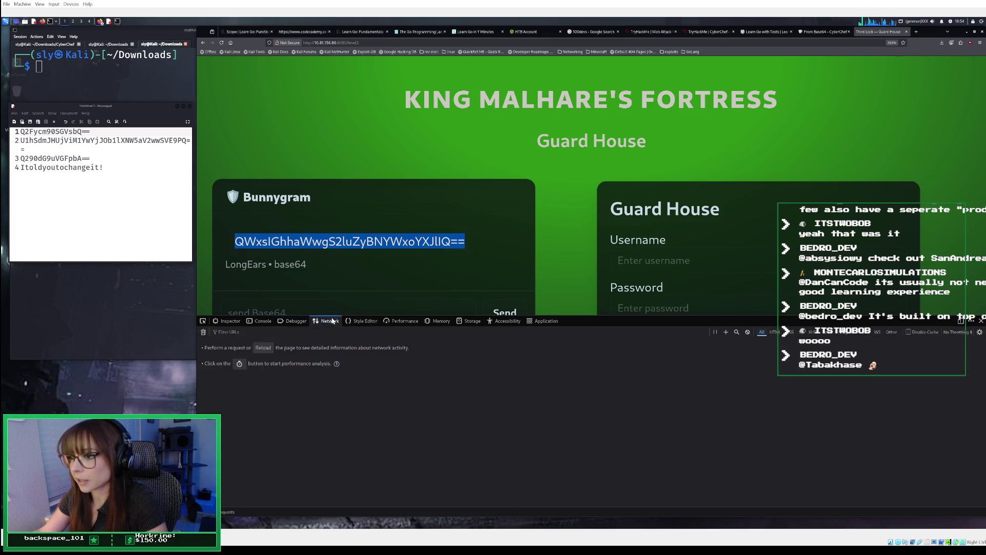
Reload the Guard House page and review the level3 request's response headers
{"action": "left_click", "coordinate": [263, 348]}
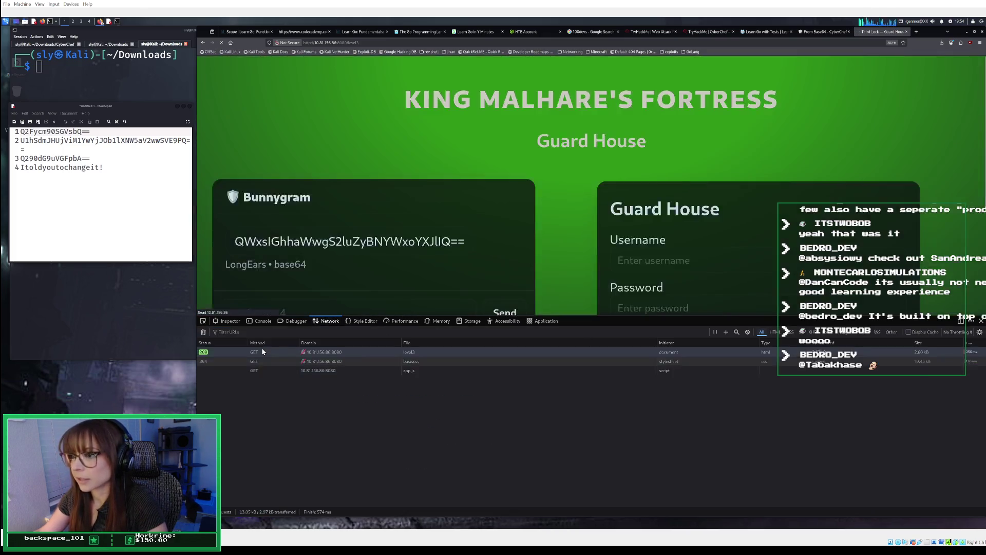
{"action": "left_click", "coordinate": [369, 352]}
{"action": "scroll", "coordinate": [817, 421], "scroll_direction": "down", "scroll_amount": 3}
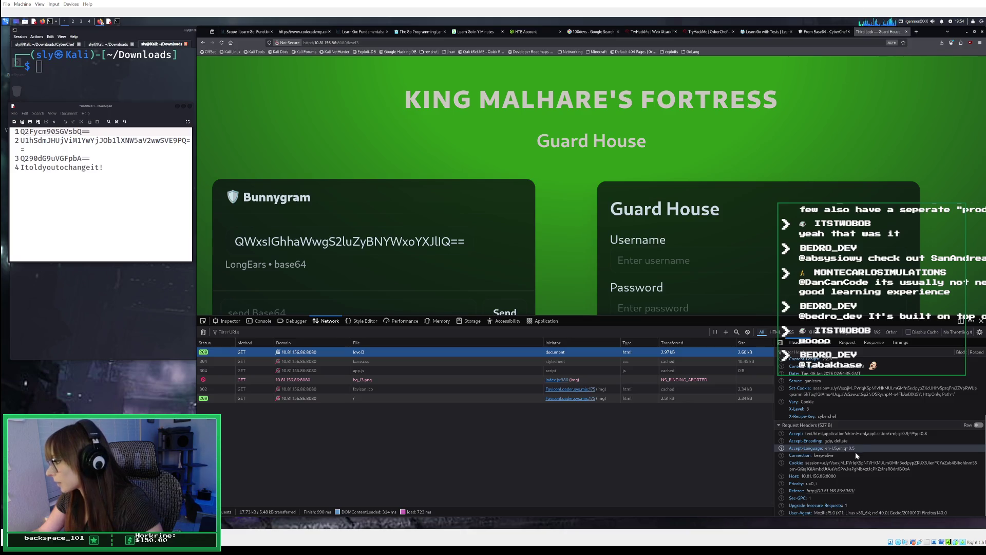
{"action": "scroll", "coordinate": [882, 499], "scroll_direction": "up", "scroll_amount": 2}
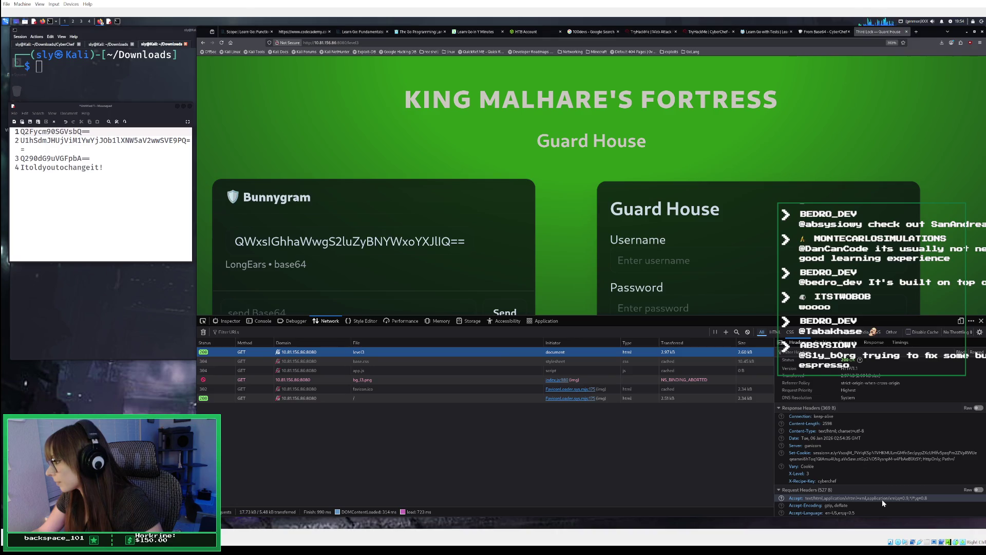
{"action": "scroll", "coordinate": [883, 499], "scroll_direction": "down", "scroll_amount": 2}
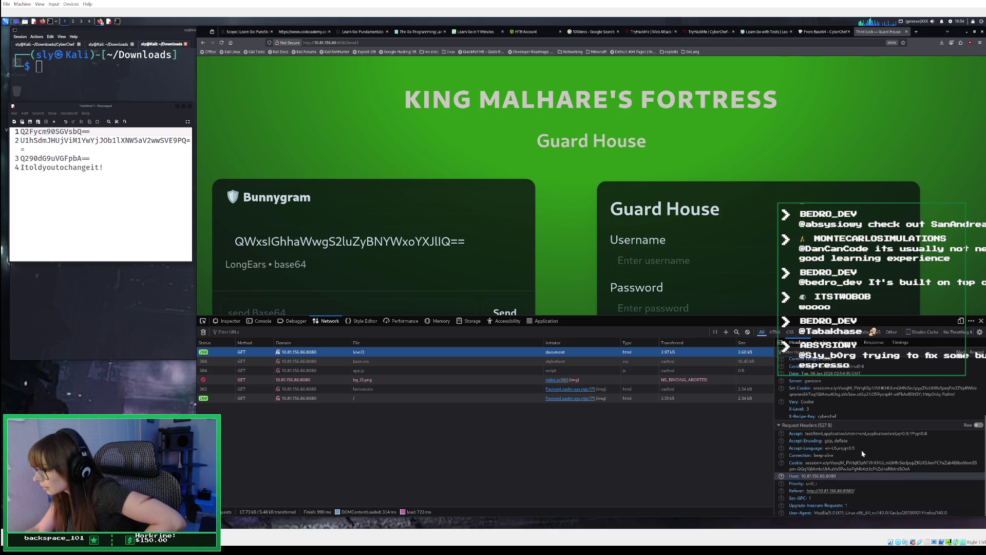
{"action": "scroll", "coordinate": [846, 421], "scroll_direction": "up", "scroll_amount": 3}
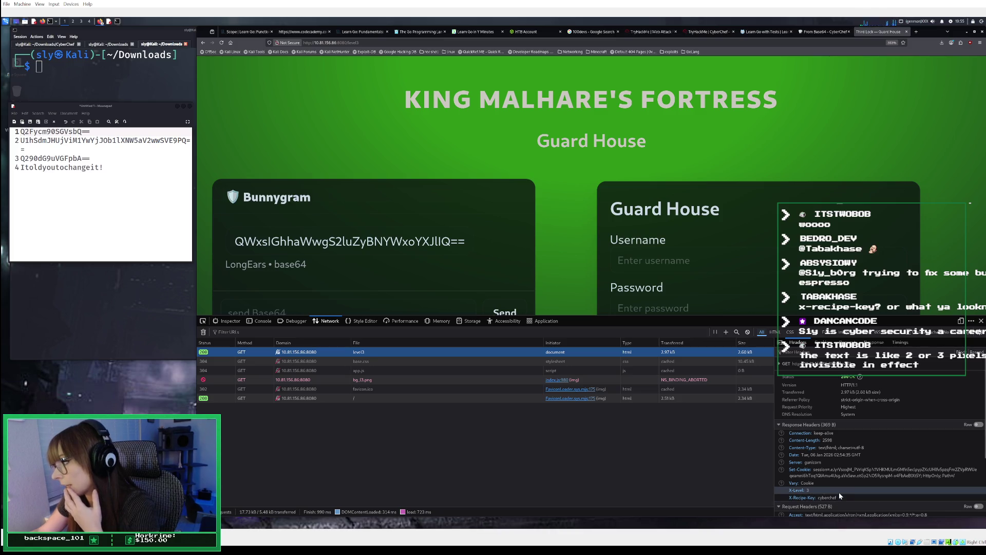
{"action": "scroll", "coordinate": [823, 492], "scroll_direction": "down", "scroll_amount": 2}
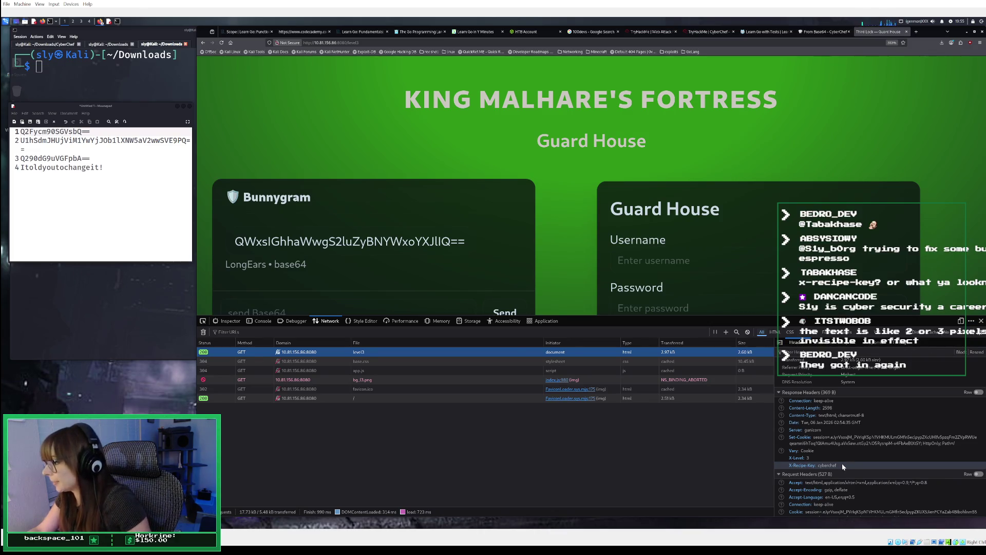
{"action": "scroll", "coordinate": [392, 281], "scroll_direction": "down", "scroll_amount": 2}
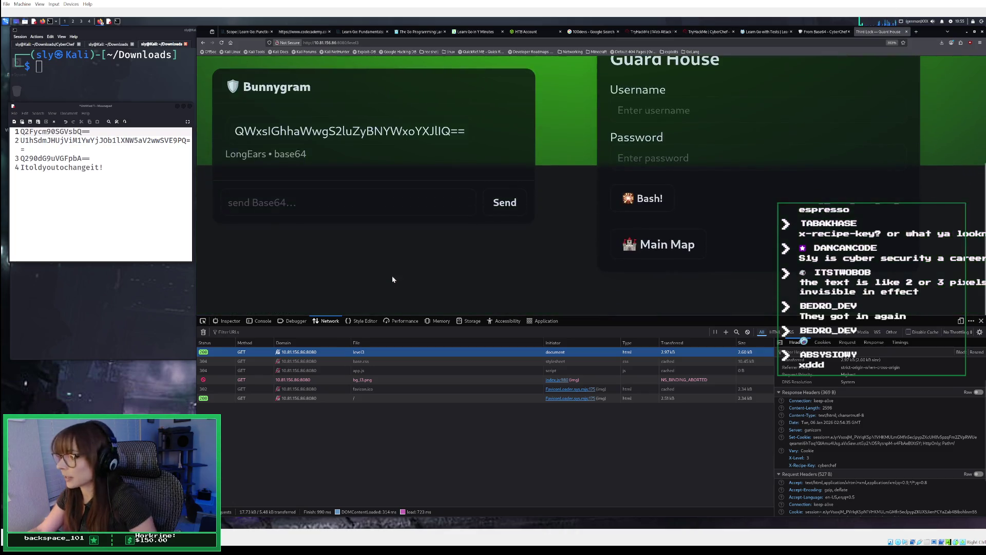
Select the Base64 reply field, check CyberChef's decoding, then return to the TryHackMe room
{"action": "left_click", "coordinate": [356, 193]}
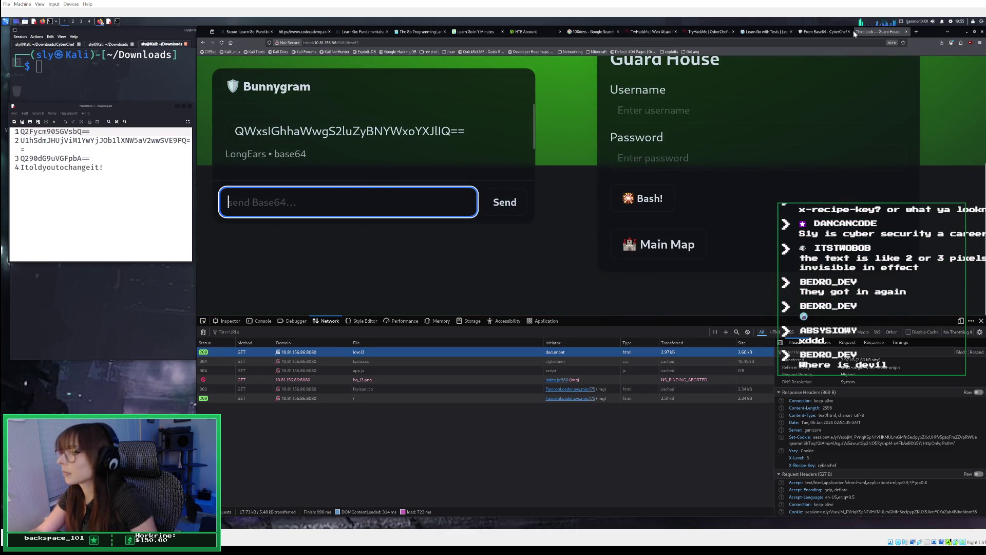
{"action": "left_click", "coordinate": [824, 32]}
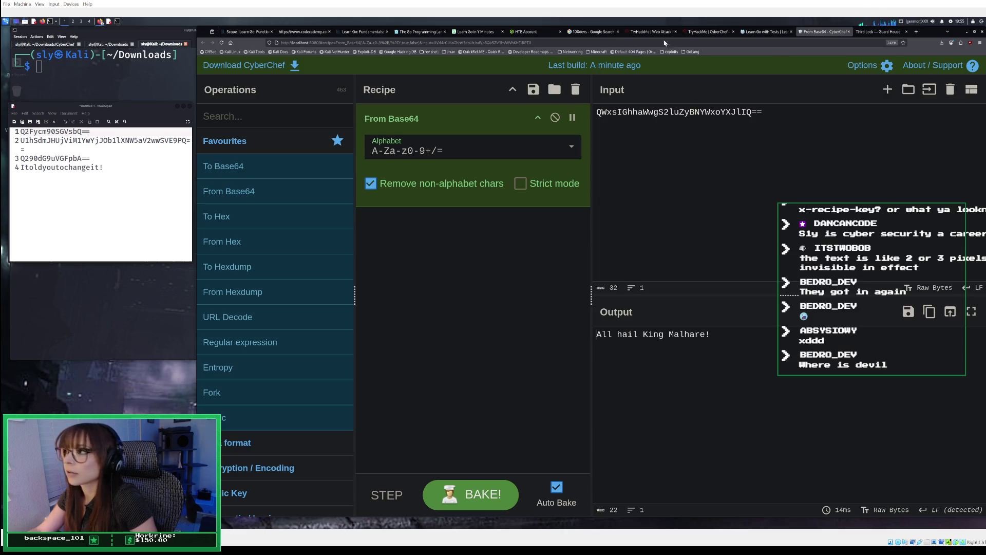
{"action": "left_click", "coordinate": [708, 31]}
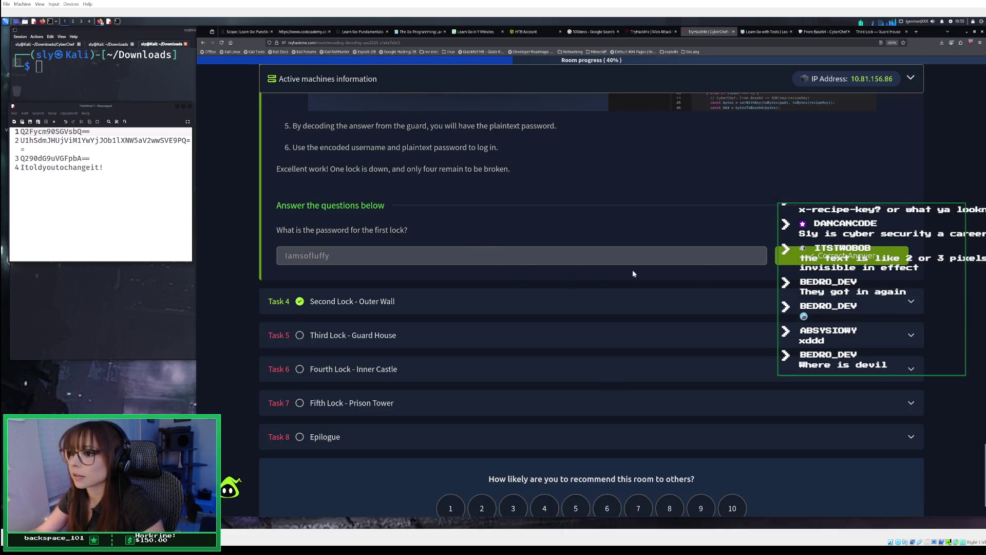
Expand Task 5, Third Lock - Guard House, and scroll through its XOR instructions
{"action": "left_click", "coordinate": [647, 336]}
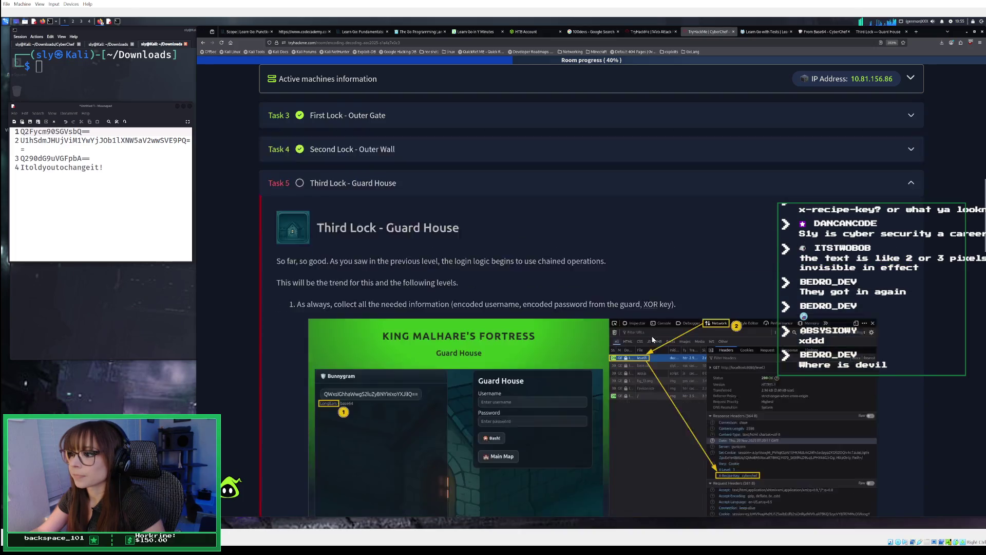
{"action": "scroll", "coordinate": [652, 338], "scroll_direction": "down", "scroll_amount": 4}
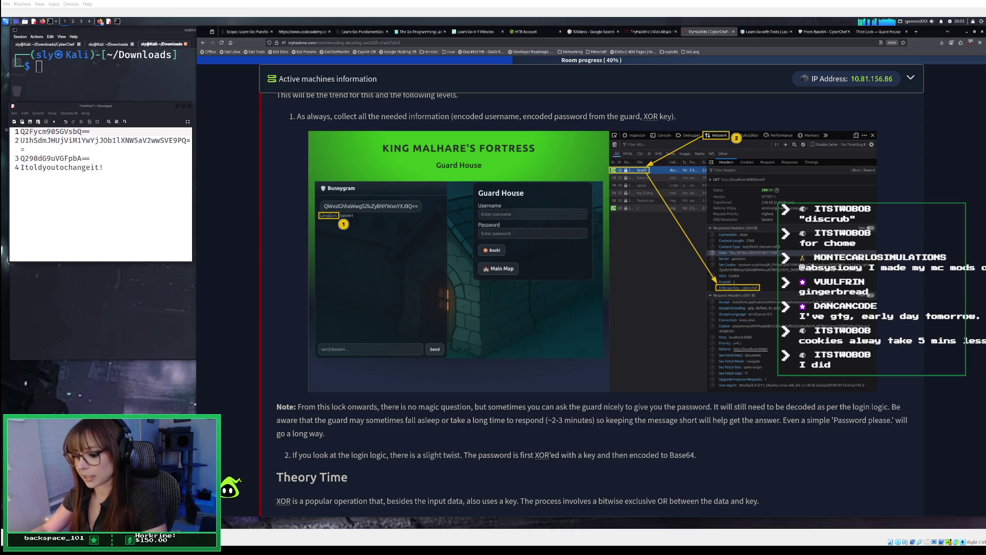
{"action": "scroll", "coordinate": [591, 308], "scroll_direction": "down", "scroll_amount": 1}
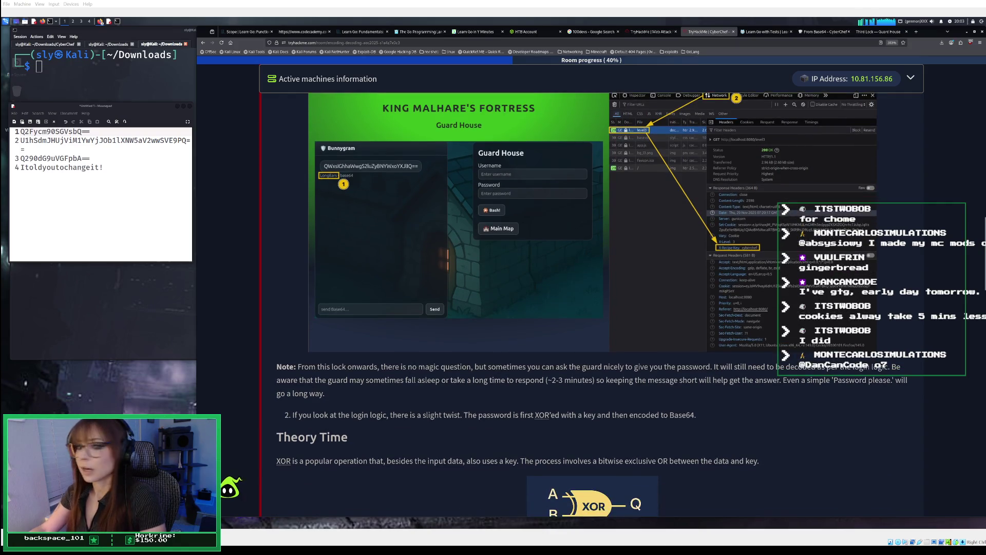
{"action": "scroll", "coordinate": [591, 308], "scroll_direction": "down", "scroll_amount": 1}
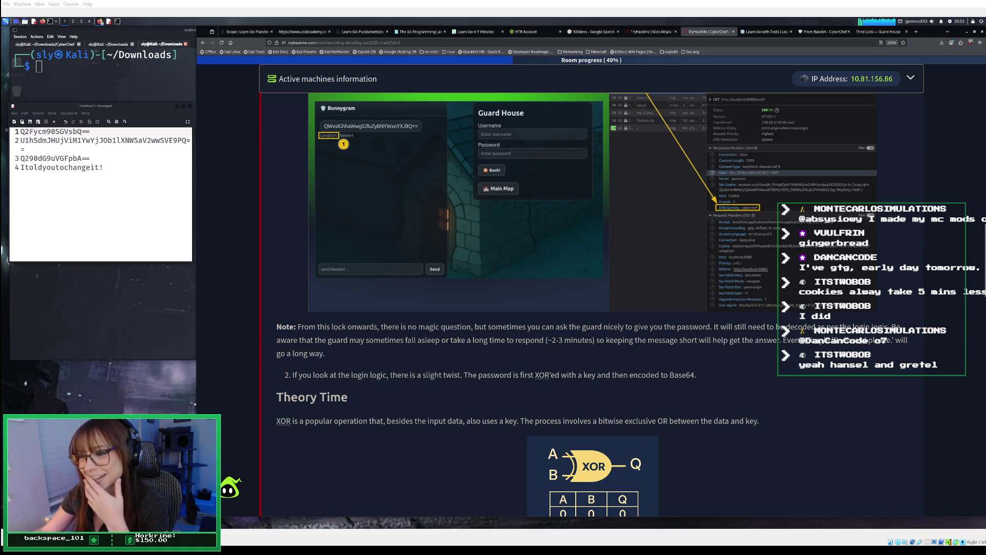
{"action": "scroll", "coordinate": [565, 303], "scroll_direction": "down", "scroll_amount": 1}
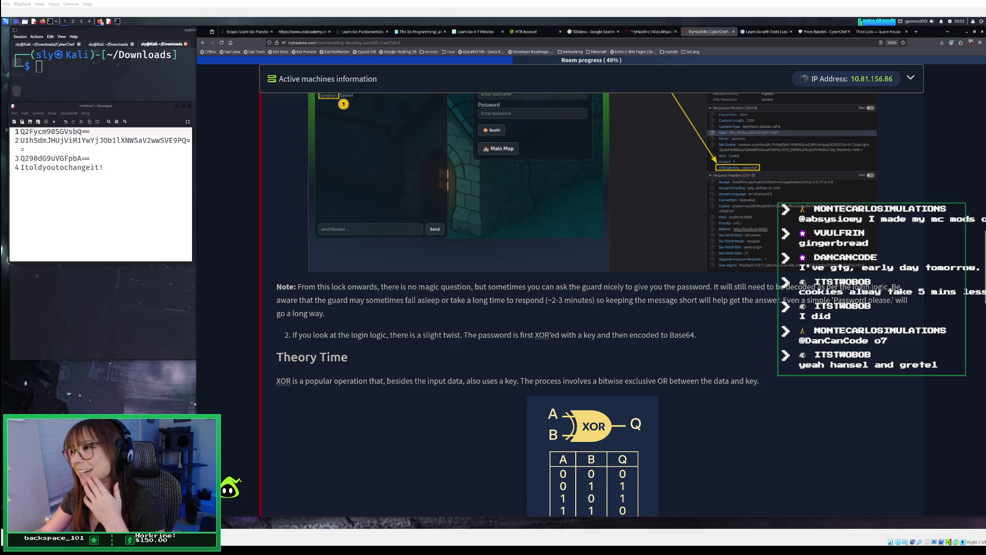
{"action": "scroll", "coordinate": [591, 304], "scroll_direction": "up", "scroll_amount": 3}
{"action": "scroll", "coordinate": [591, 303], "scroll_direction": "up", "scroll_amount": 3}
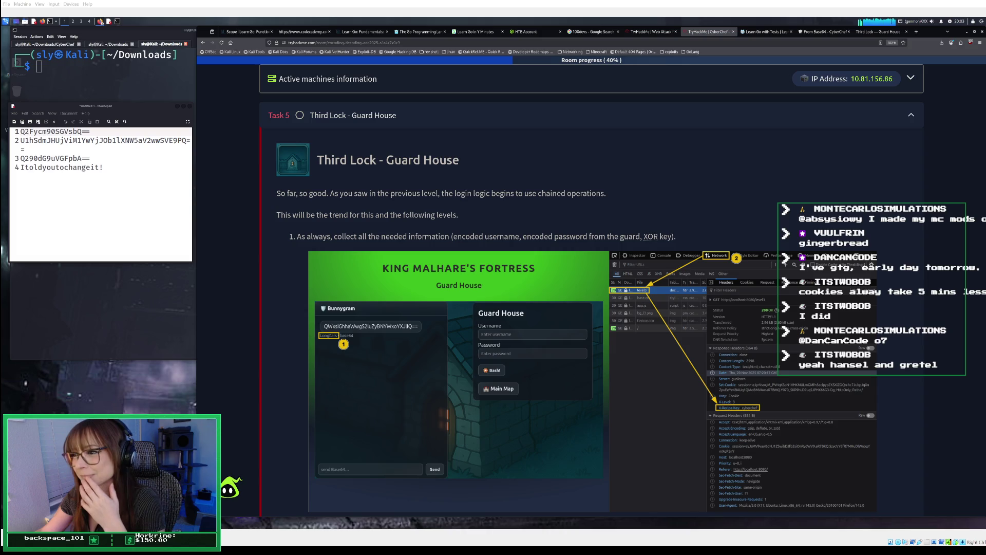
{"action": "scroll", "coordinate": [591, 303], "scroll_direction": "down", "scroll_amount": 1}
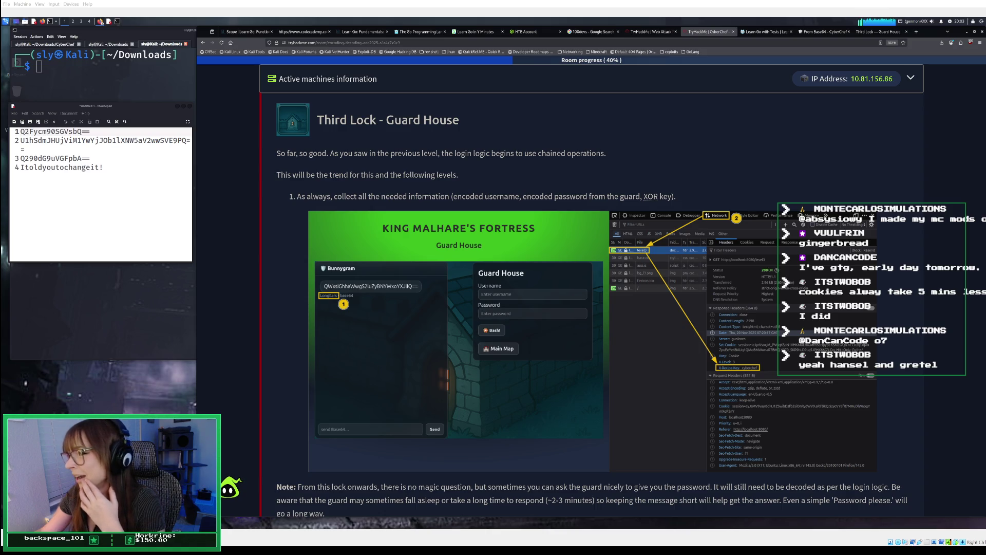
{"action": "scroll", "coordinate": [590, 303], "scroll_direction": "down", "scroll_amount": 2}
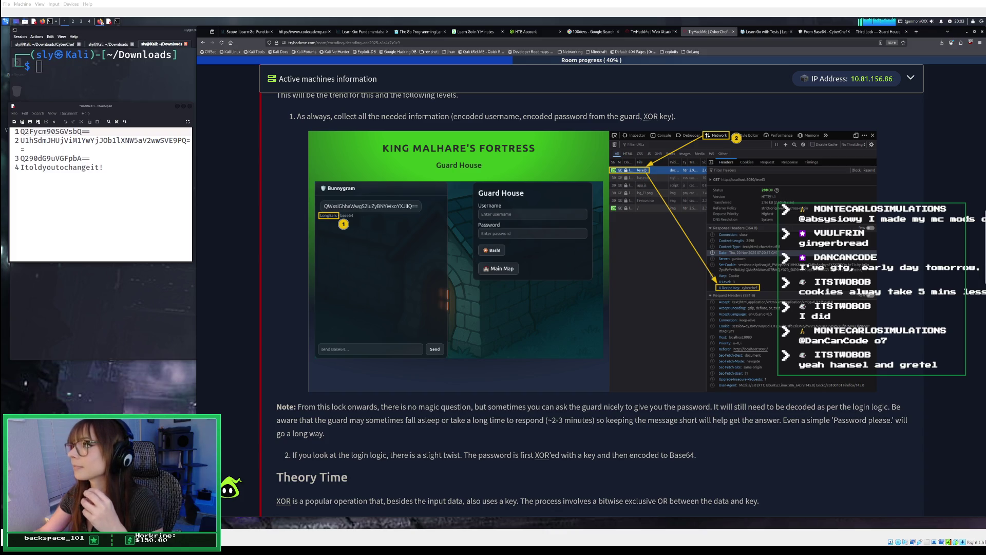
In CyberChef, replace the From Base64 recipe with To Base64 and clear the input
{"action": "left_click", "coordinate": [870, 33]}
{"action": "left_click", "coordinate": [815, 33]}
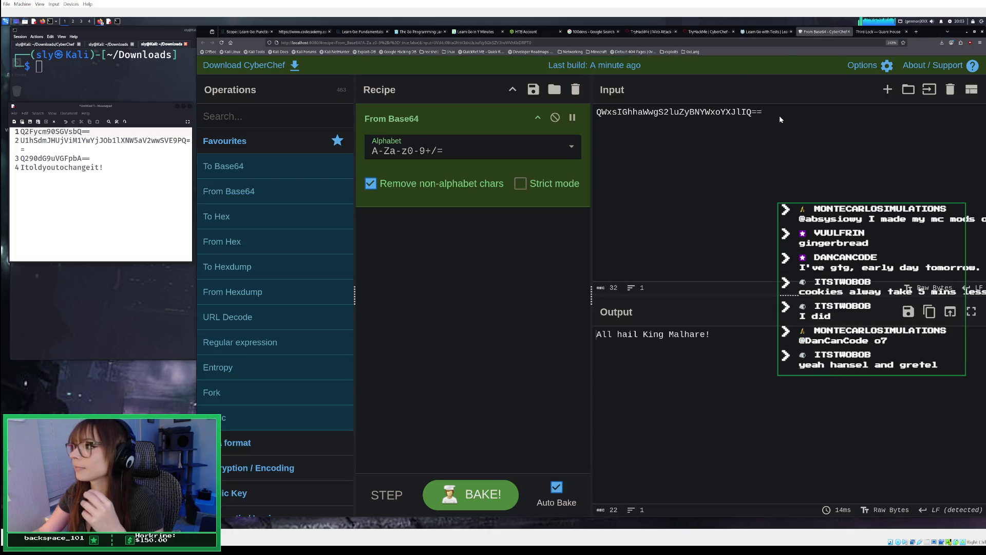
{"action": "left_click", "coordinate": [573, 117]}
{"action": "left_click", "coordinate": [573, 117]}
{"action": "left_click", "coordinate": [575, 89]}
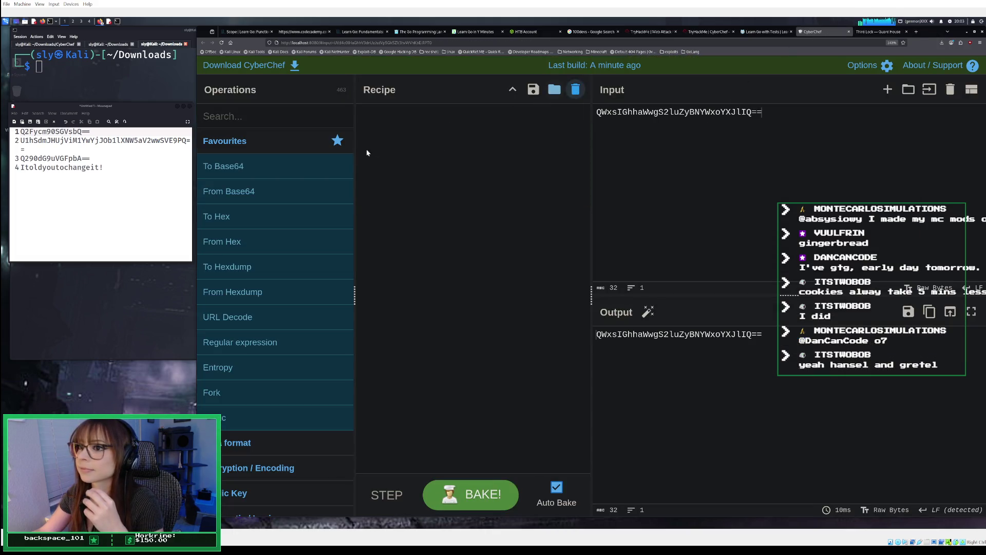
{"action": "double_click", "coordinate": [277, 168]}
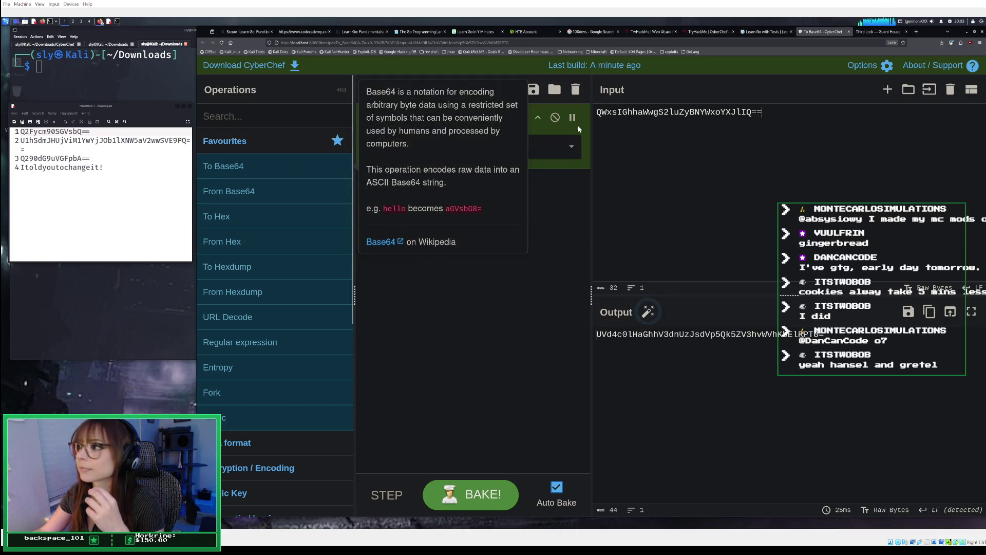
{"action": "left_click", "coordinate": [950, 89]}
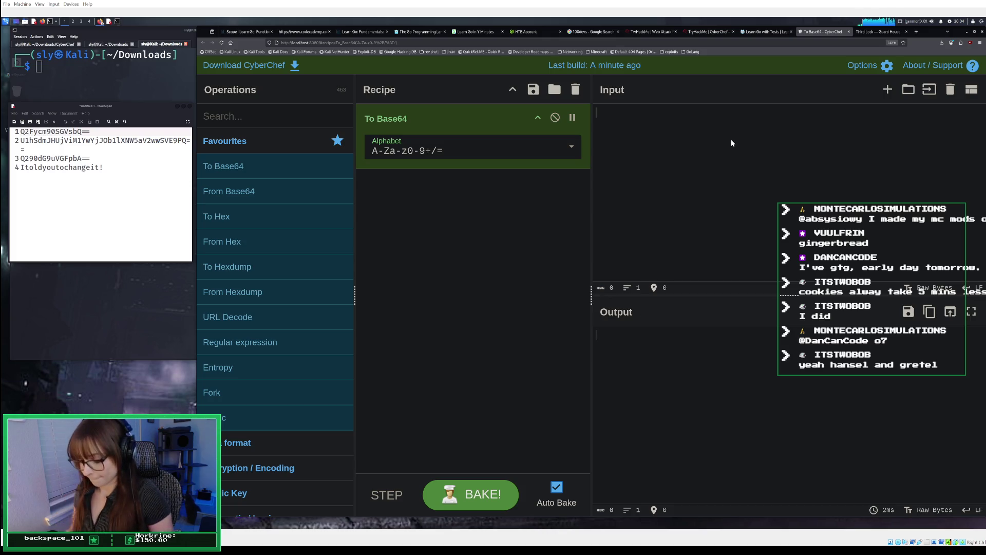
Encode 'Password please.' to Base64 and copy UGFzc3dvcmQgcGxlYXNlLg==
{"action": "type", "text": "Pass"}
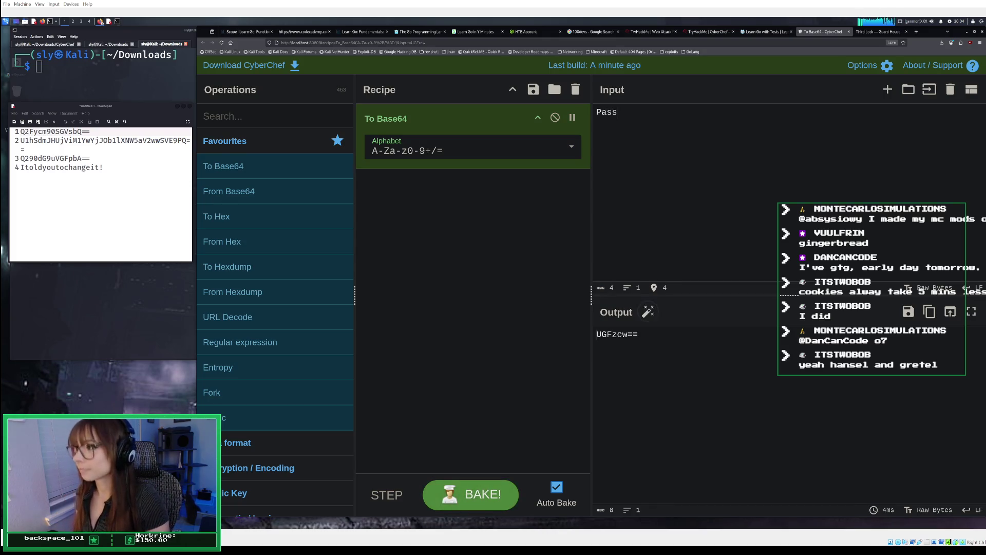
{"action": "type", "text": "word Pass"}
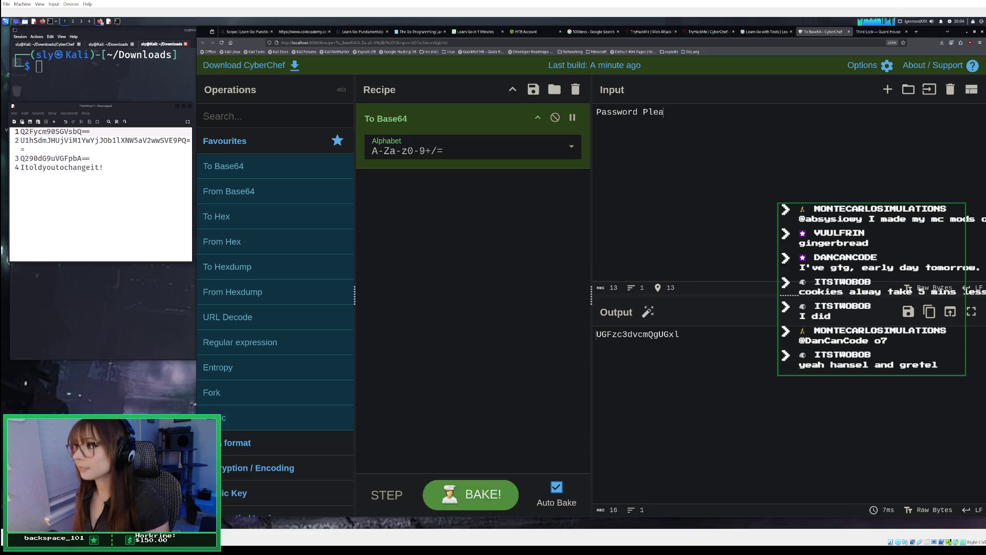
{"action": "key", "text": "BackSpace"}
{"action": "key", "text": "BackSpace"}
{"action": "key", "text": "BackSpace"}
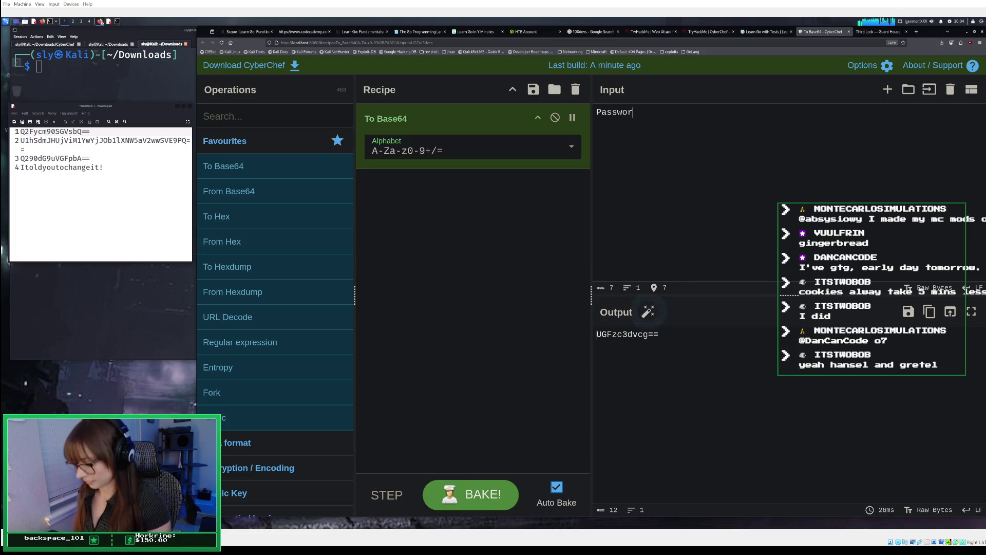
{"action": "type", "text": "d, "}
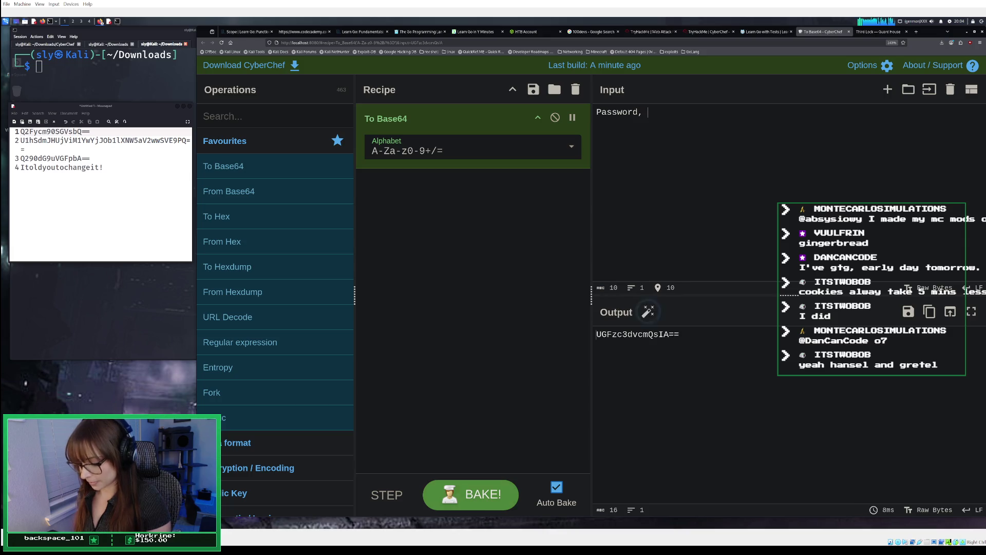
{"action": "type", "text": "pleas"}
{"action": "key", "text": "BackSpace"}
{"action": "key", "text": "BackSpace"}
{"action": "key", "text": "BackSpace"}
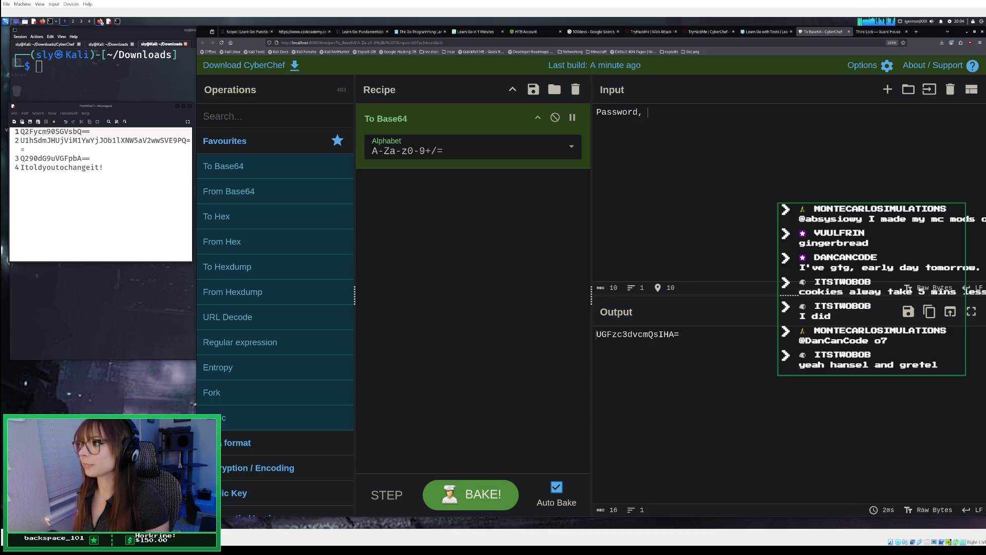
{"action": "type", "text": "plea"}
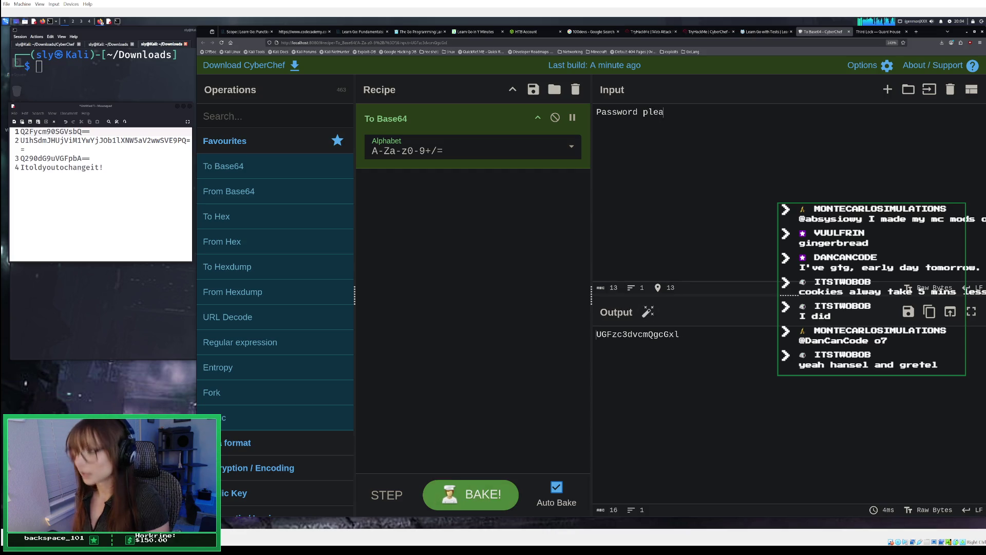
{"action": "type", "text": "se."}
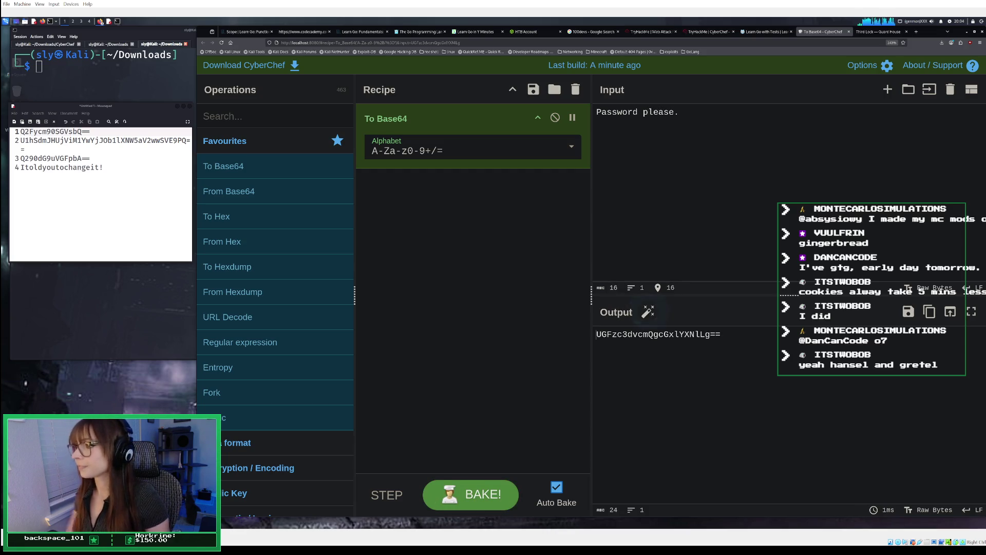
{"action": "left_click", "coordinate": [929, 312]}
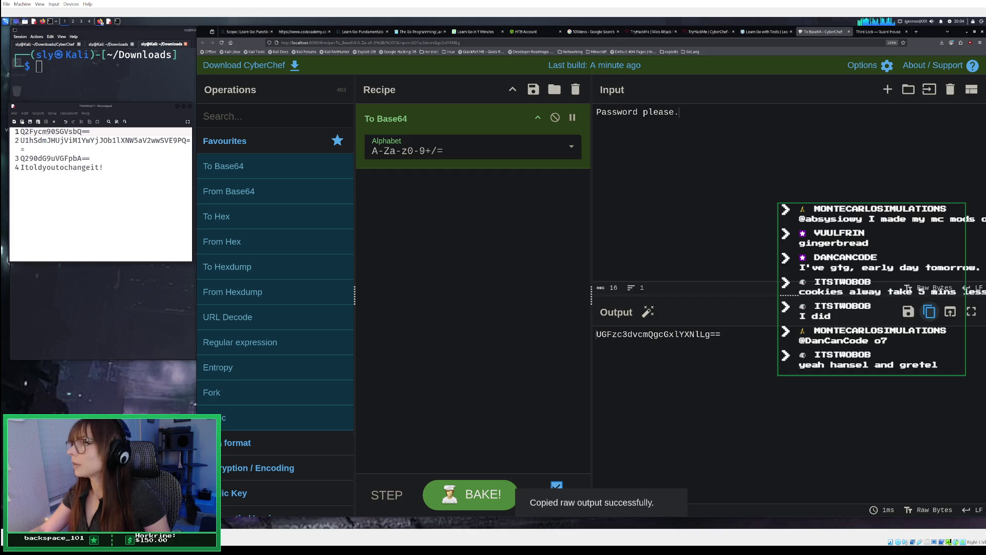
{"action": "left_click", "coordinate": [881, 32]}
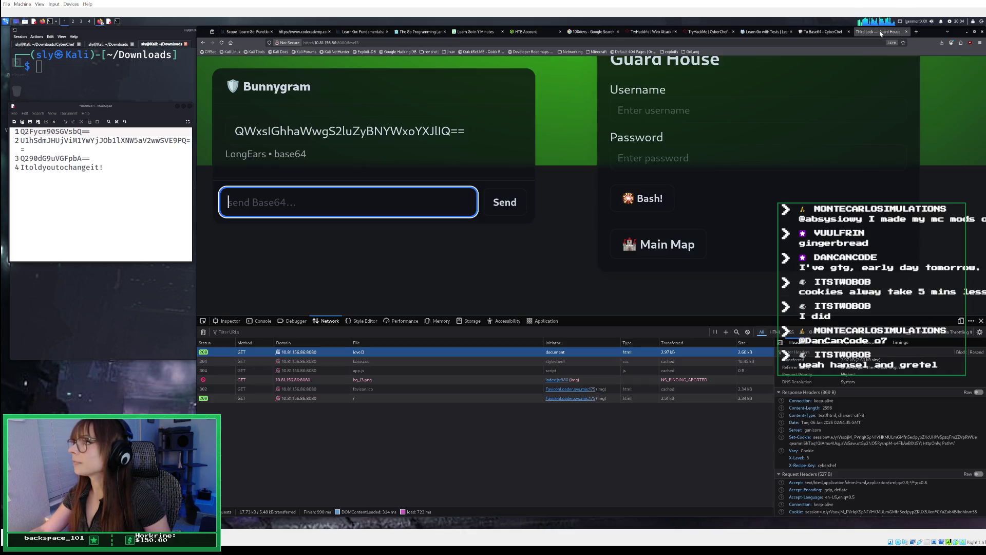
Paste UGFzc3dvcmQgcGxlYXNlLg== into the Bunnygram field, send it, and read the guard's reply
{"action": "right_click", "coordinate": [403, 211]}
{"action": "left_click", "coordinate": [426, 260]}
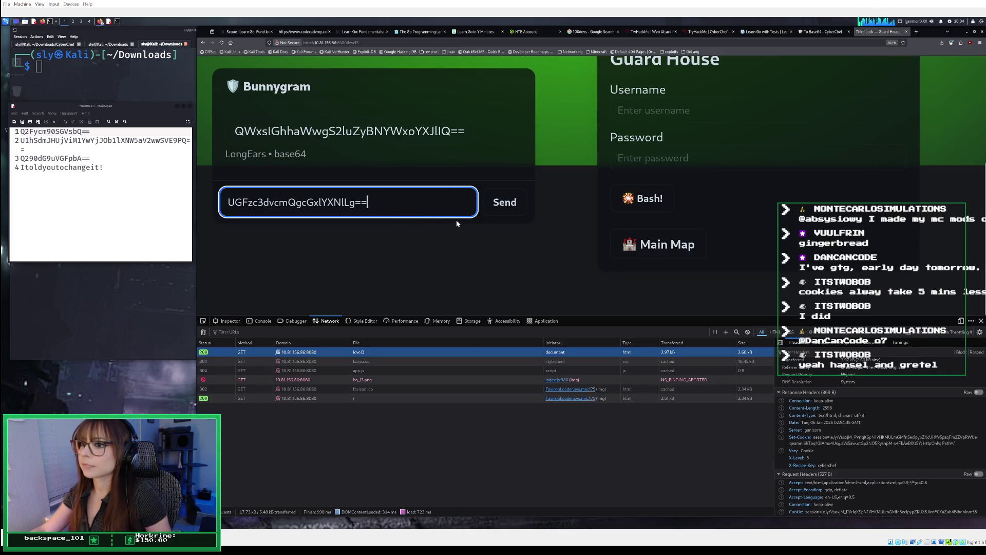
{"action": "left_click", "coordinate": [493, 205]}
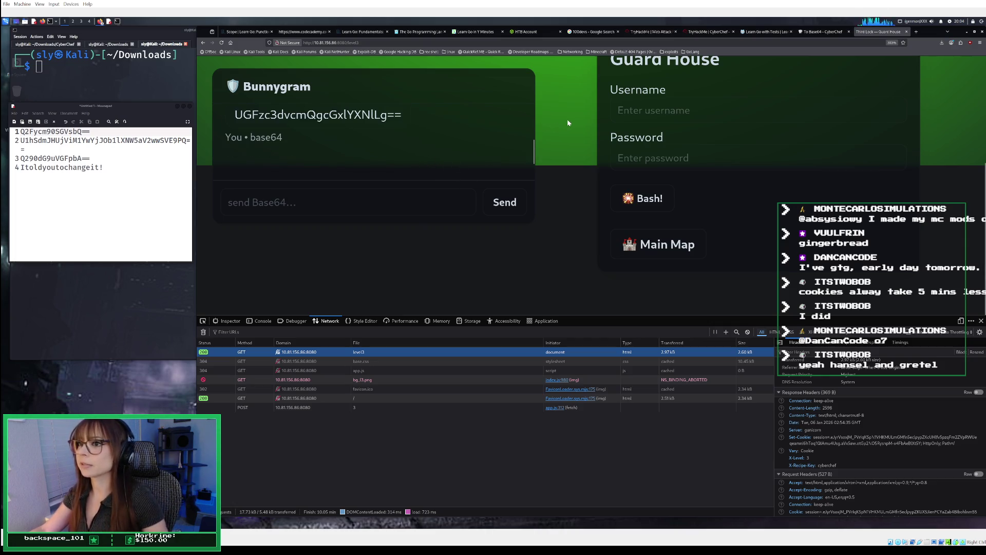
{"action": "scroll", "coordinate": [485, 131], "scroll_direction": "up", "scroll_amount": 2}
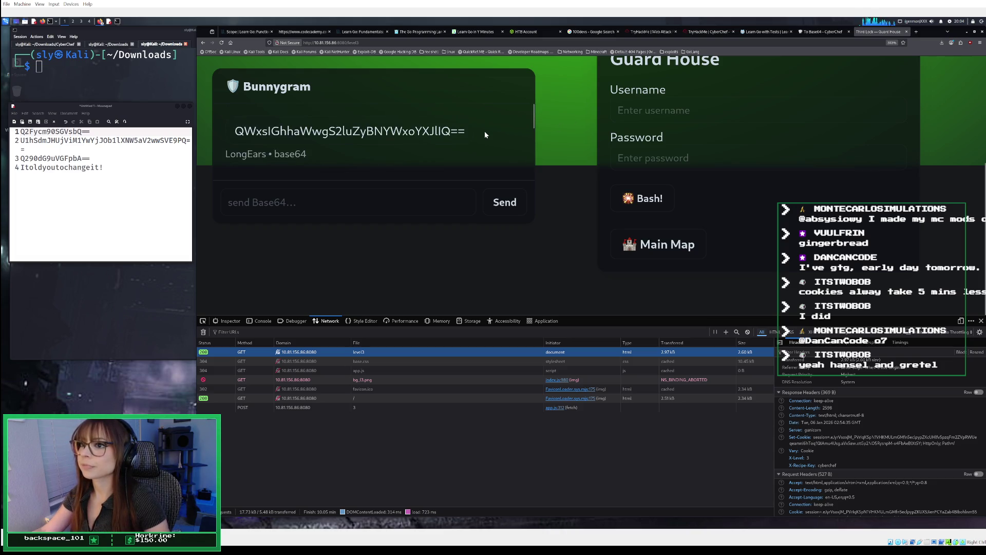
{"action": "scroll", "coordinate": [488, 128], "scroll_direction": "down", "scroll_amount": 1}
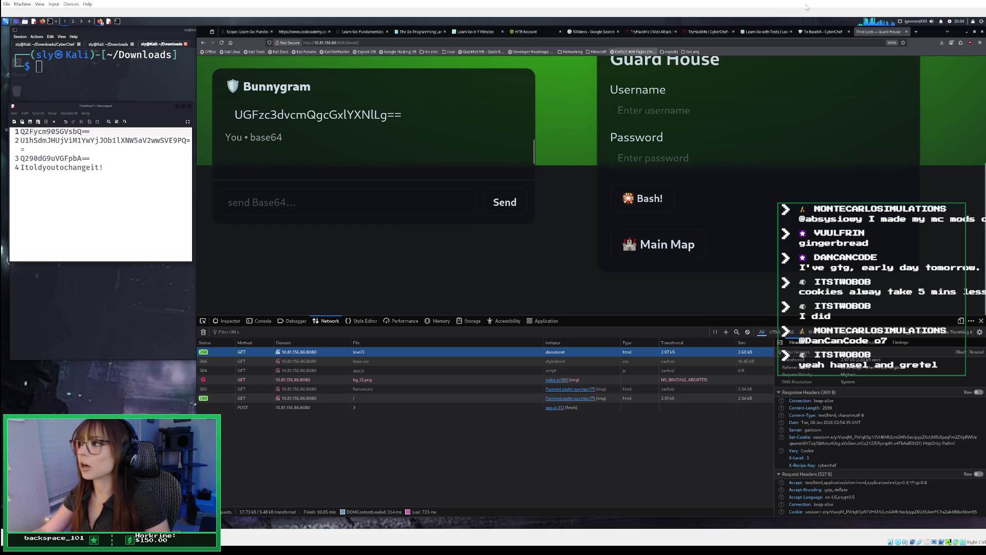
{"action": "left_click", "coordinate": [824, 32]}
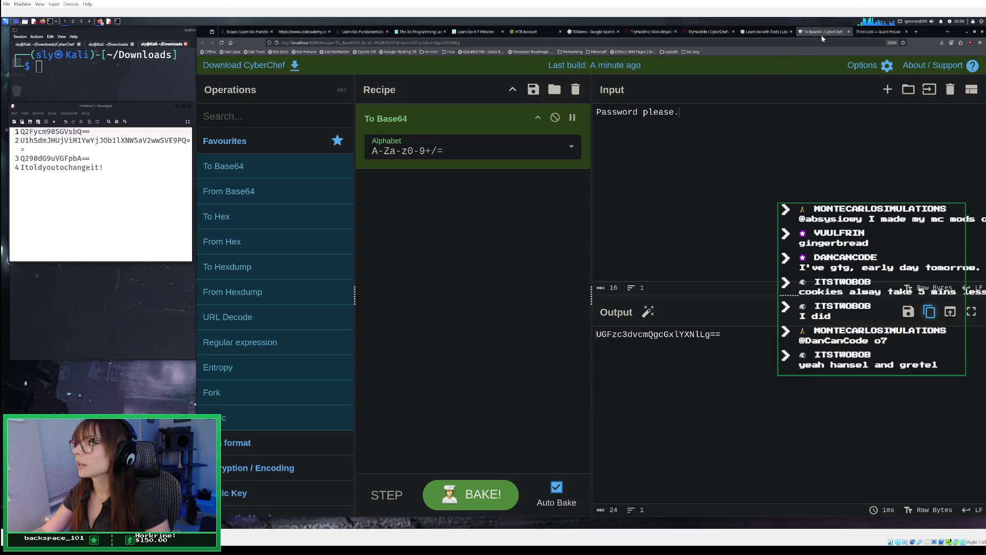
Start replacing CyberChef's input with 'Long' and clear the scratch notes
{"action": "key", "text": "ctrl+a"}
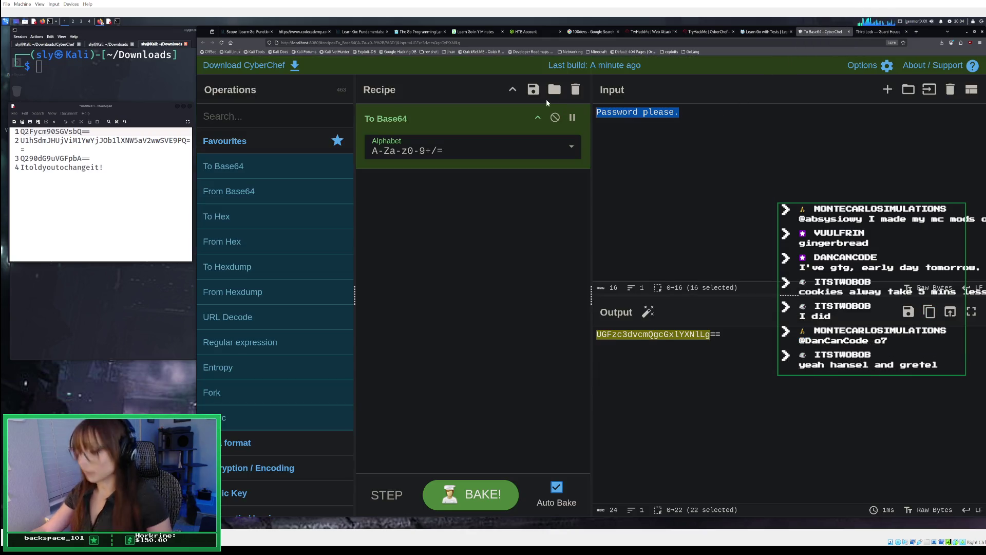
{"action": "type", "text": "Long"}
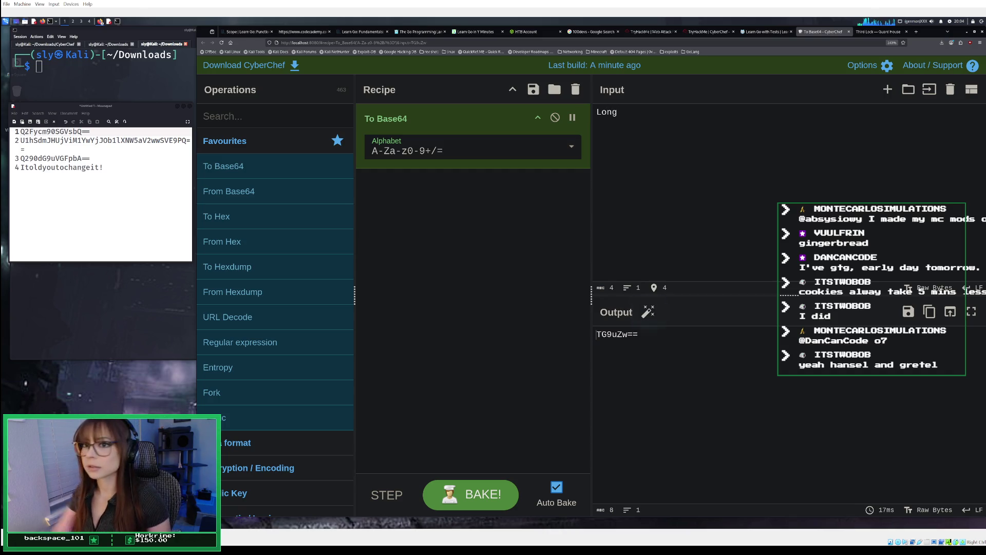
{"action": "mouse_move", "coordinate": [105, 168]}
{"action": "left_mouse_down"}
{"action": "mouse_move", "coordinate": [15, 158]}
{"action": "mouse_move", "coordinate": [12, 138]}
{"action": "left_mouse_up"}
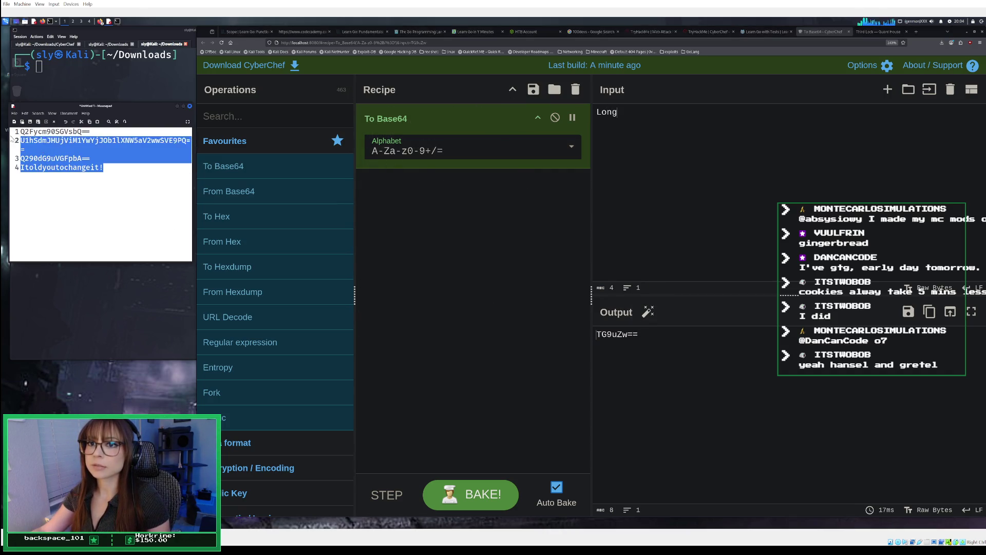
{"action": "key", "text": "ctrl+a"}
{"action": "key", "text": "Delete"}
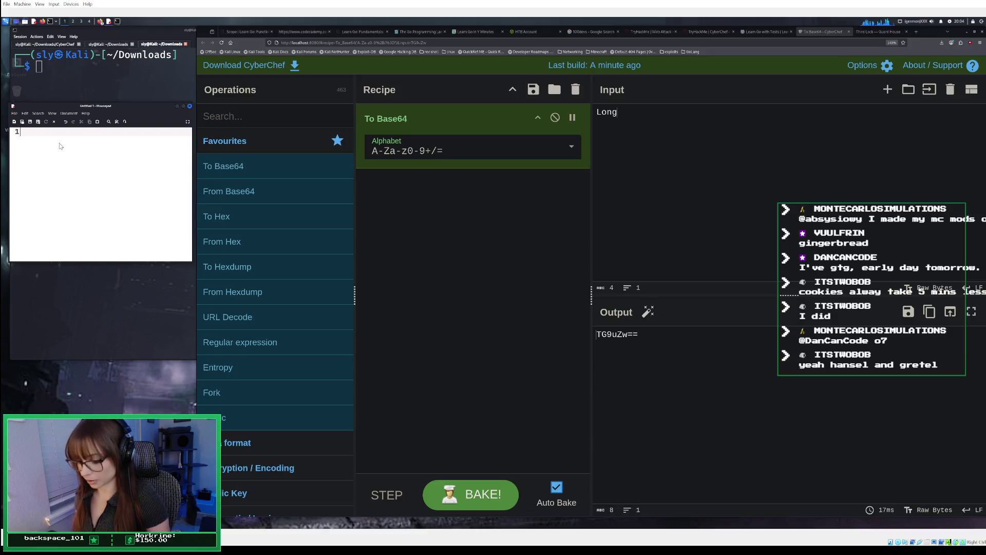
{"action": "type", "text": "L"}
{"action": "key", "text": "BackSpace"}
{"action": "key", "text": "BackSpace"}
{"action": "key", "text": "BackSpace"}
Complete the input as LongEars and paste its Base64, TG9uZ0VhcnM=, onto notes line 1
{"action": "left_click", "coordinate": [669, 133]}
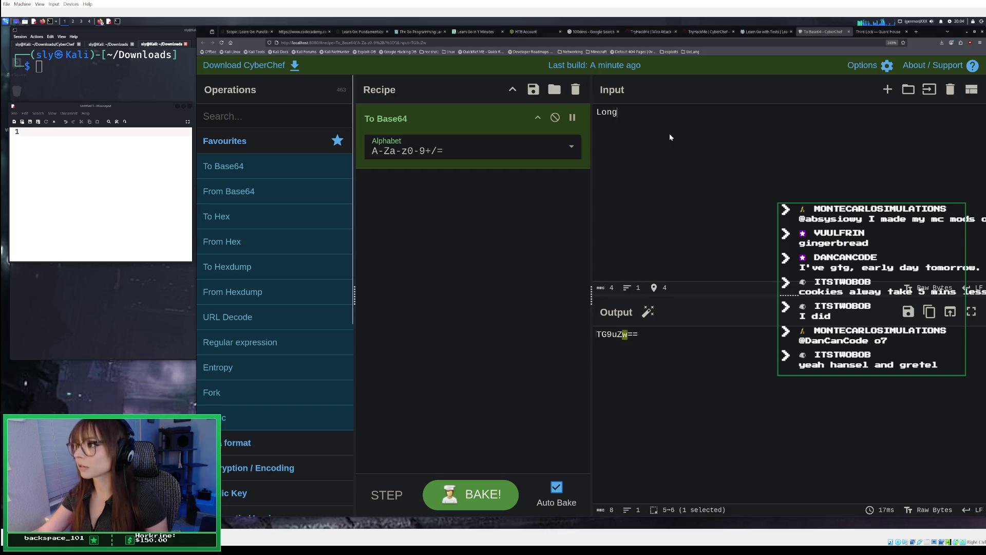
{"action": "type", "text": "Ears"}
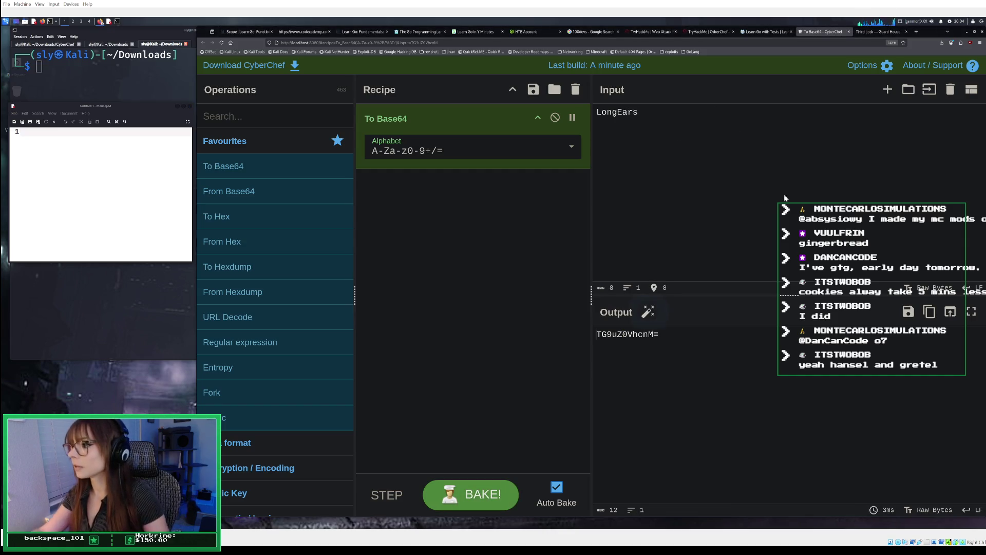
{"action": "left_click", "coordinate": [929, 311]}
{"action": "left_click", "coordinate": [29, 149]}
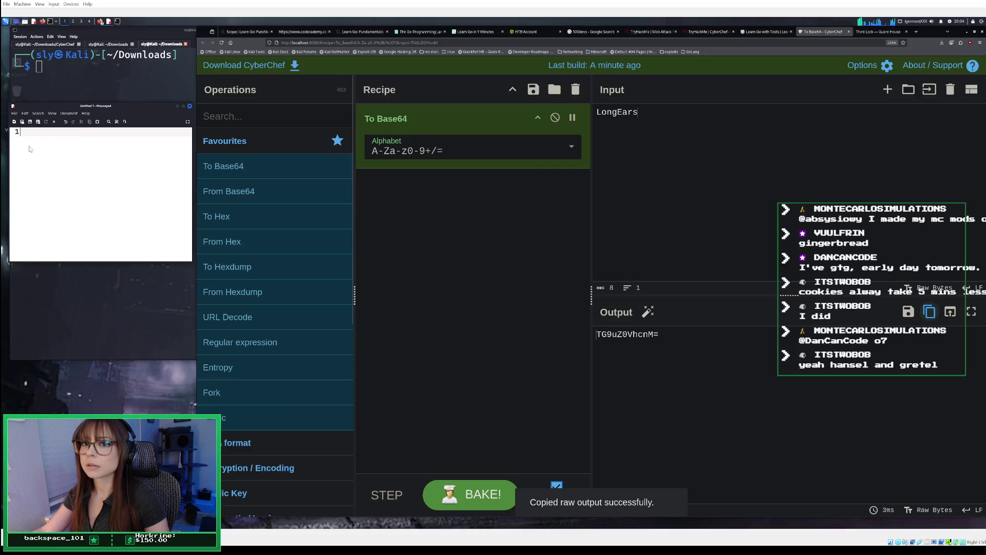
{"action": "right_click", "coordinate": [29, 149]}
{"action": "left_click", "coordinate": [49, 179]}
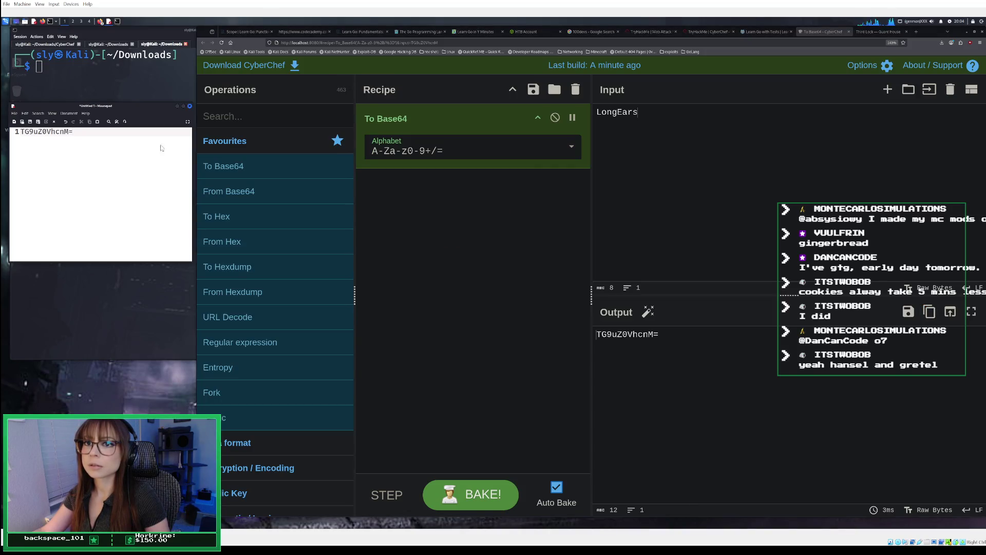
{"action": "left_click", "coordinate": [879, 31]}
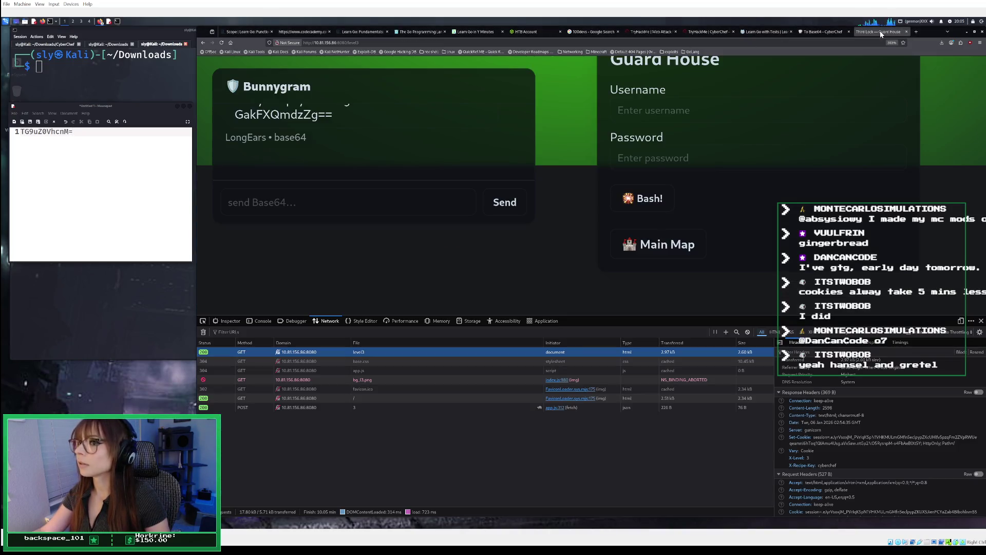
Clear CyberChef's old input and output
{"action": "left_click", "coordinate": [825, 31]}
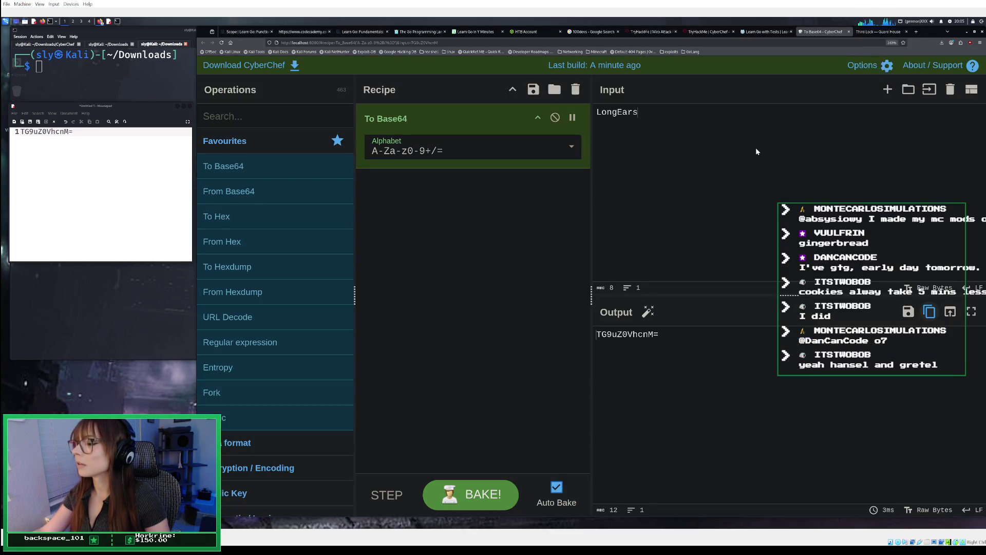
{"action": "key", "text": "ctrl+a"}
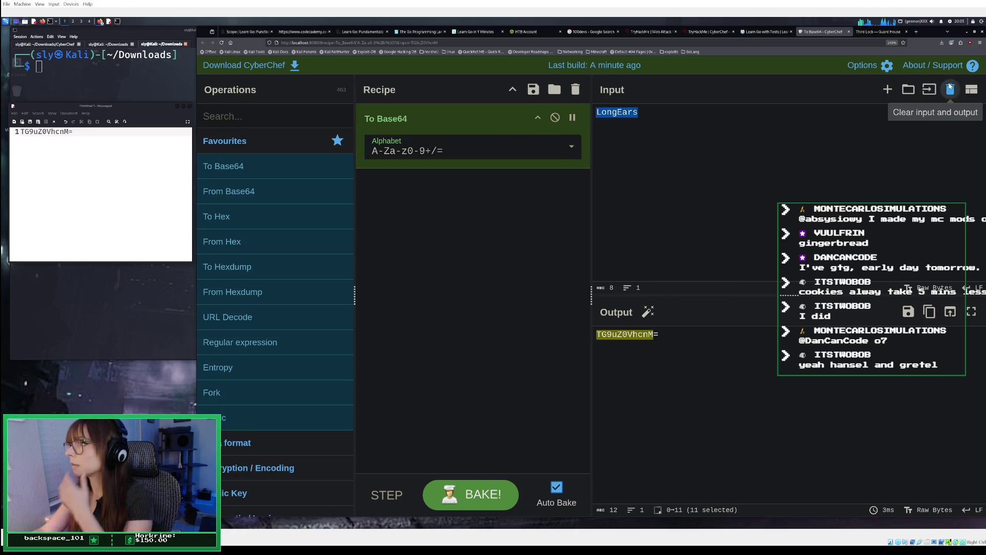
{"action": "key", "text": "BackSpace"}
Copy LongEars' full Base64 reply from the Guard House chat
{"action": "left_click", "coordinate": [870, 34]}
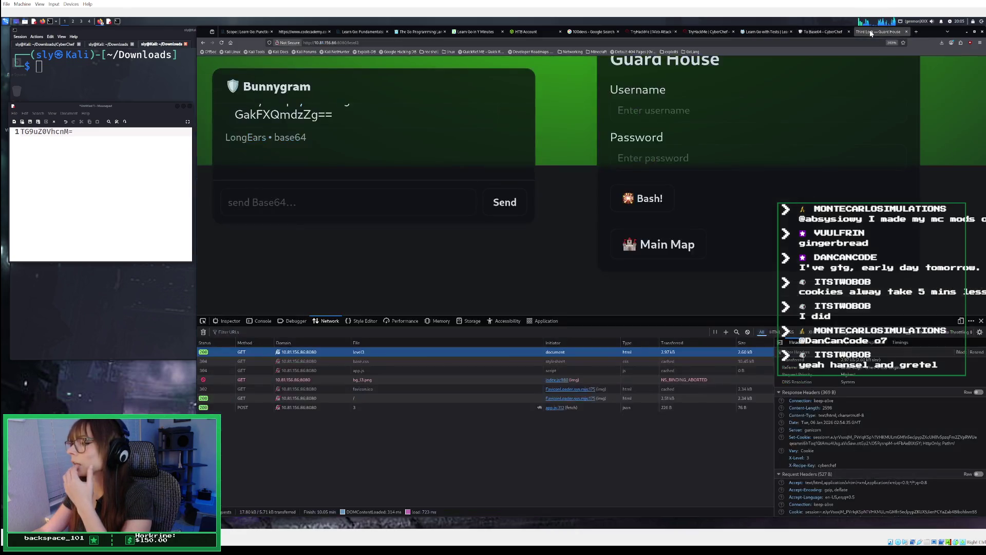
{"action": "scroll", "coordinate": [379, 198], "scroll_direction": "up", "scroll_amount": 3}
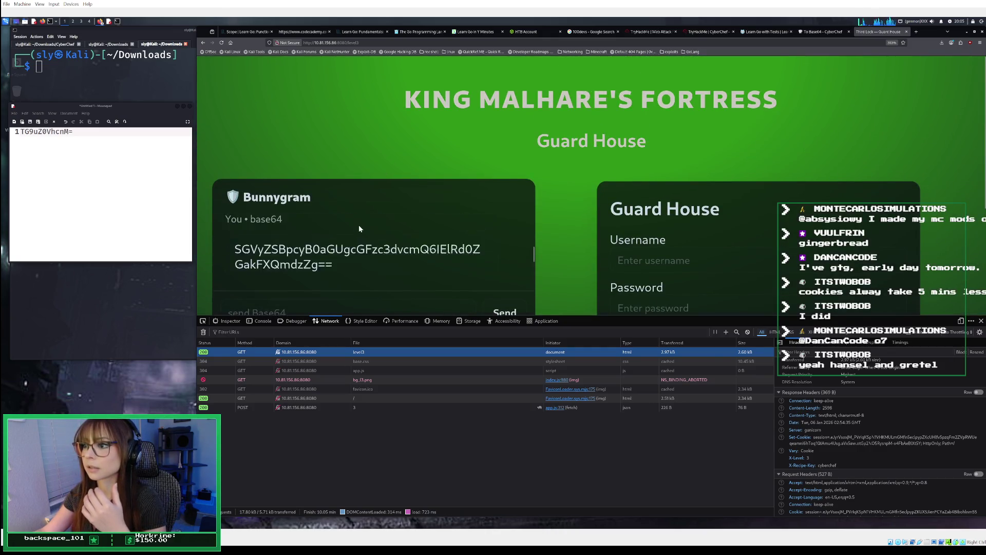
{"action": "mouse_move", "coordinate": [350, 227]}
{"action": "left_mouse_down"}
{"action": "mouse_move", "coordinate": [268, 221]}
{"action": "mouse_move", "coordinate": [242, 207]}
{"action": "left_mouse_up"}
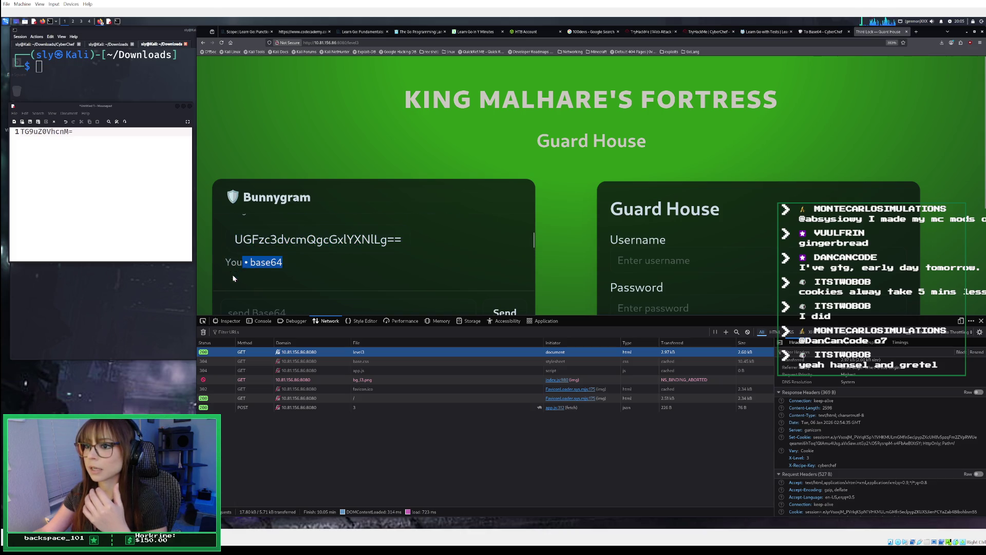
{"action": "left_click_drag", "start_coordinate": [231, 279], "coordinate": [223, 234]}
{"action": "right_click", "coordinate": [245, 235]}
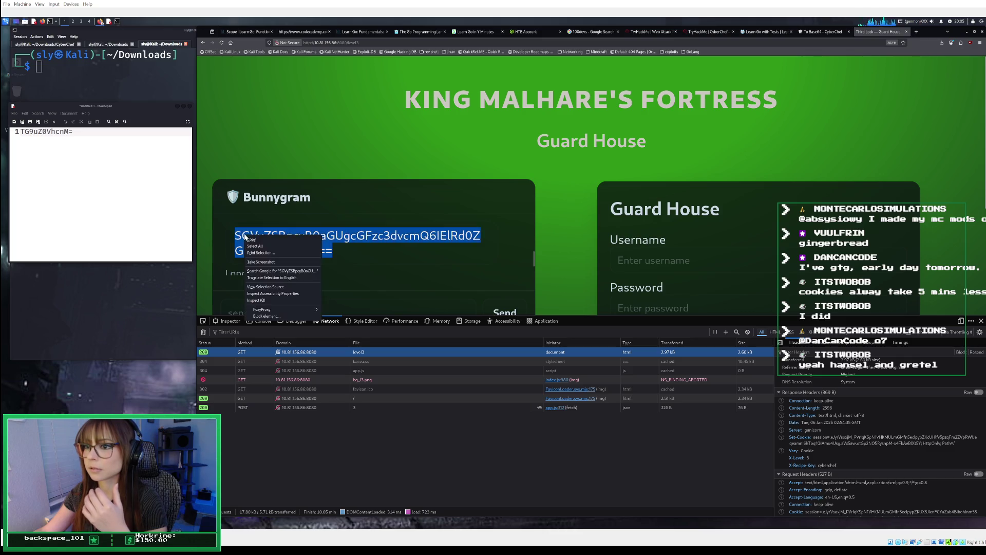
{"action": "left_click", "coordinate": [253, 239]}
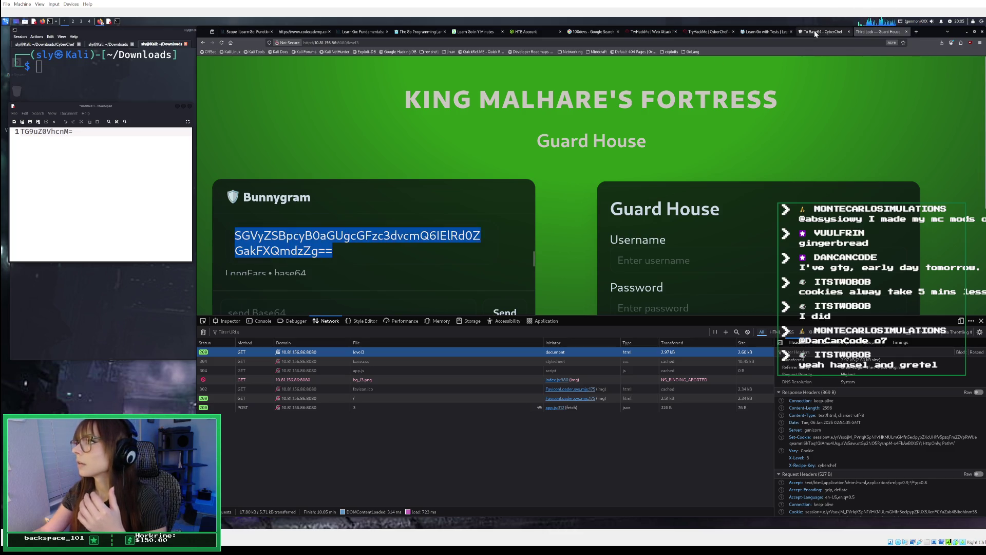
Paste the guard's reply into CyberChef and decode it with From Base64 instead of To Base64
{"action": "left_click", "coordinate": [821, 31]}
{"action": "right_click", "coordinate": [654, 144]}
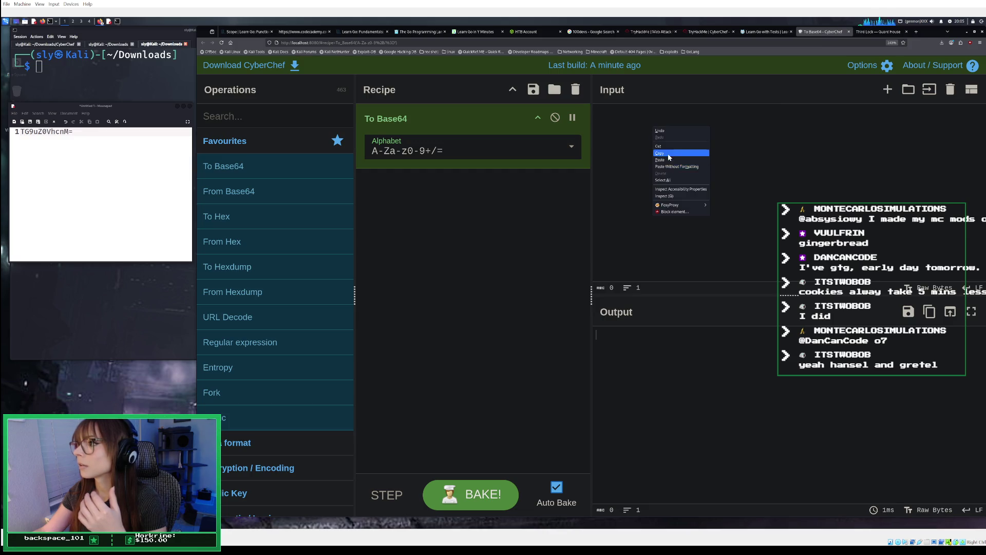
{"action": "left_click", "coordinate": [664, 155]}
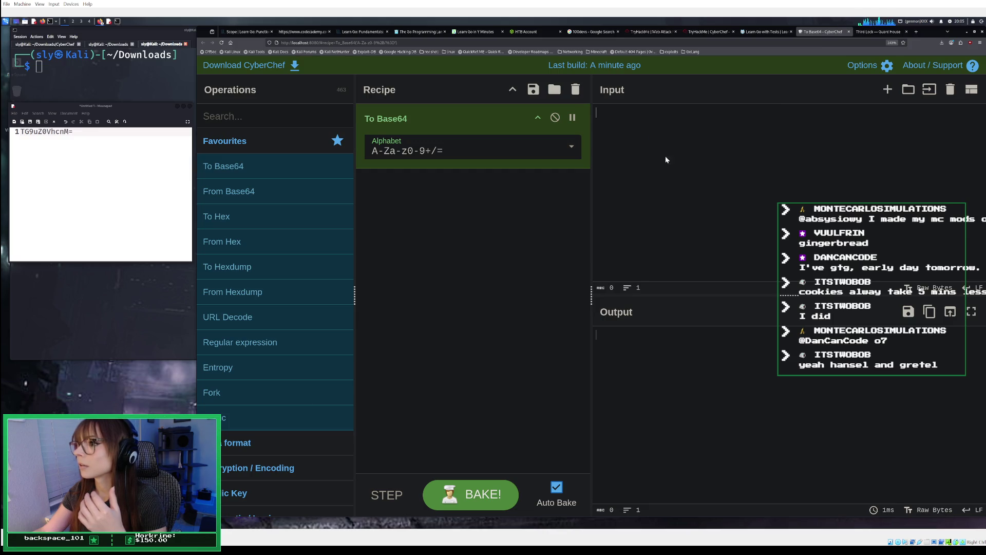
{"action": "left_click", "coordinate": [575, 89]}
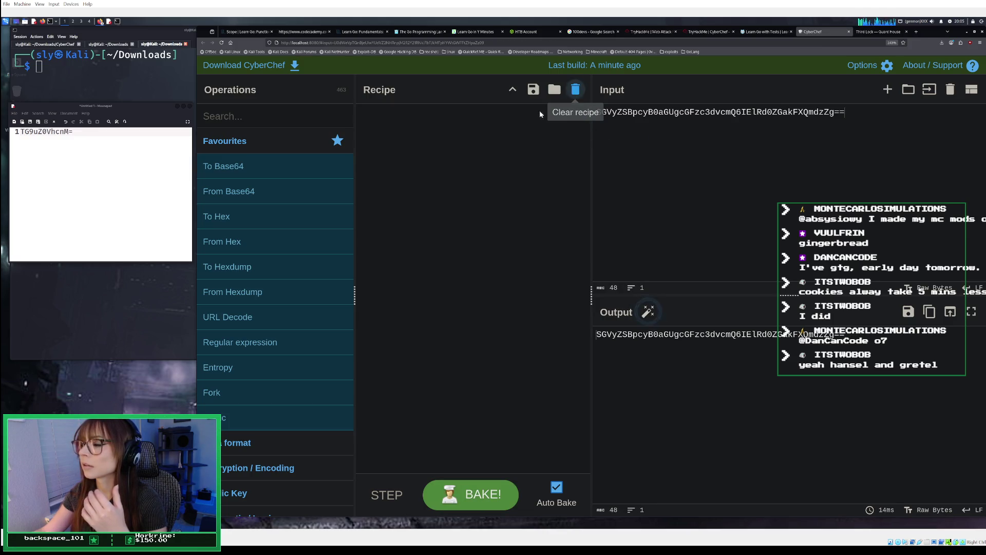
{"action": "double_click", "coordinate": [276, 190]}
Copy the decoded password and paste it onto a new line 2 in the notes
{"action": "left_click_drag", "start_coordinate": [773, 334], "coordinate": [710, 336]}
{"action": "right_click", "coordinate": [713, 337]}
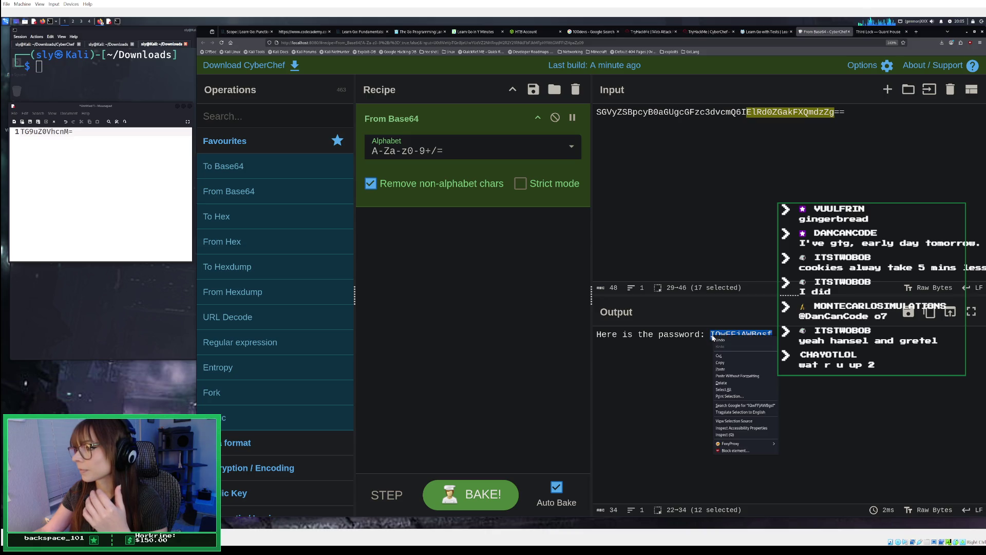
{"action": "left_click", "coordinate": [724, 363]}
{"action": "left_click", "coordinate": [78, 151]}
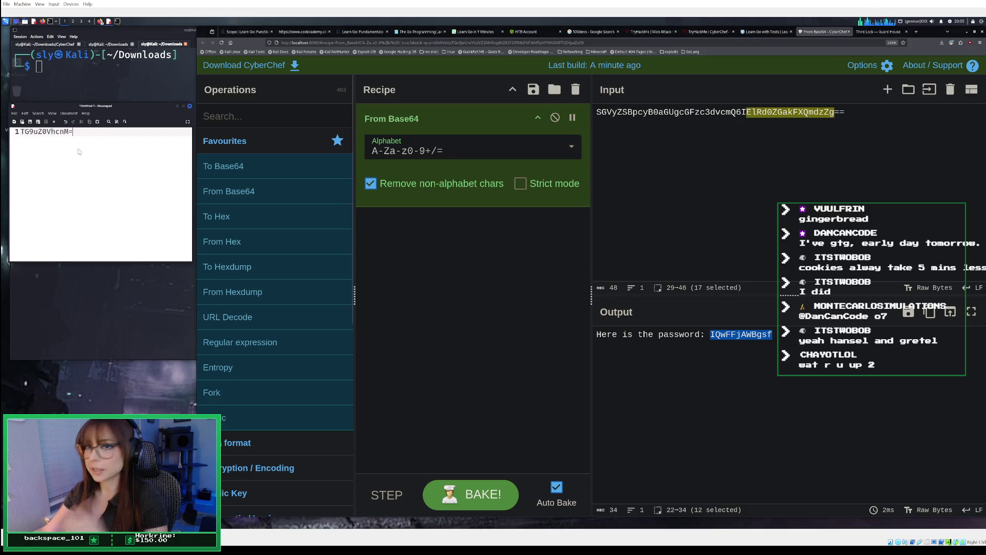
{"action": "key", "text": "Return"}
{"action": "right_click", "coordinate": [57, 153]}
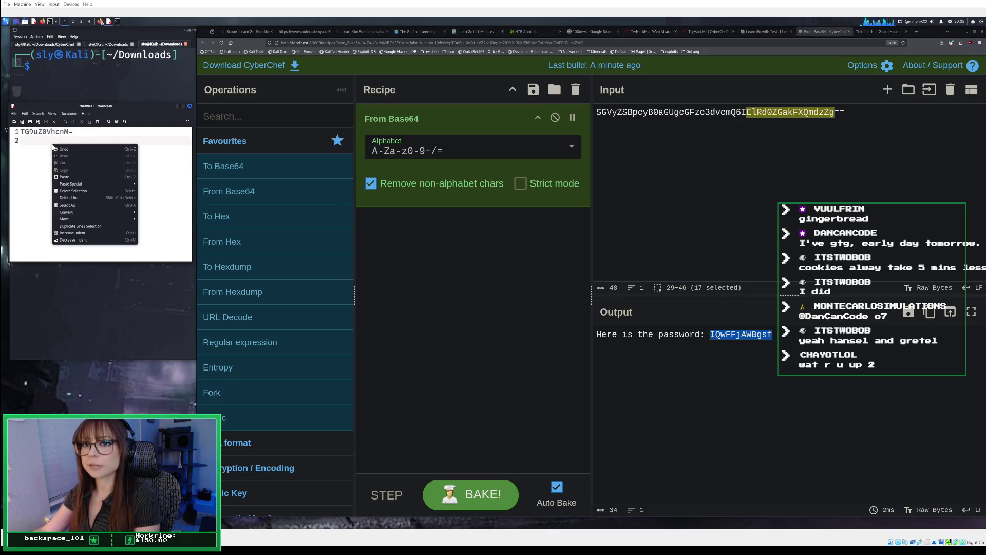
{"action": "left_click", "coordinate": [78, 179]}
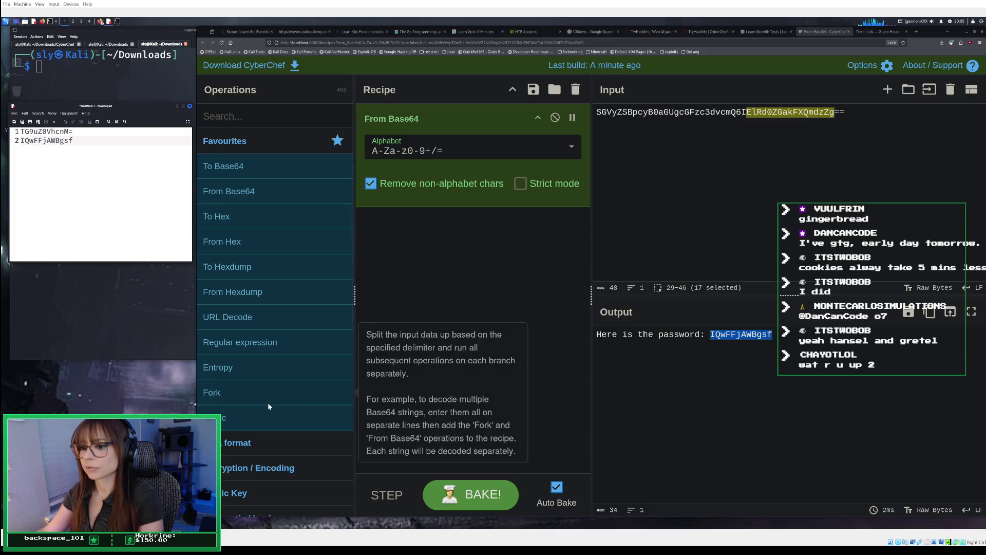
{"action": "scroll", "coordinate": [263, 400], "scroll_direction": "down", "scroll_amount": 3}
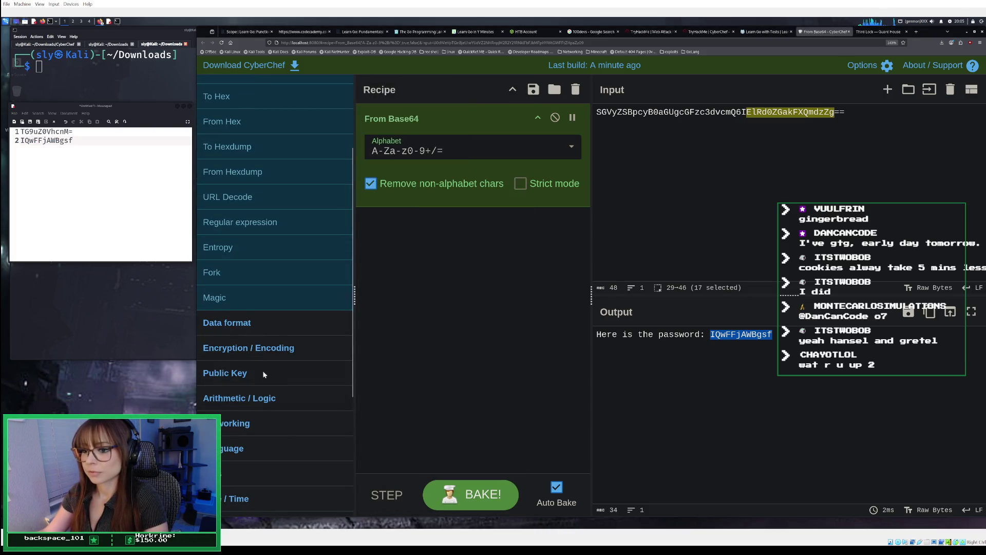
{"action": "scroll", "coordinate": [273, 356], "scroll_direction": "up", "scroll_amount": 3}
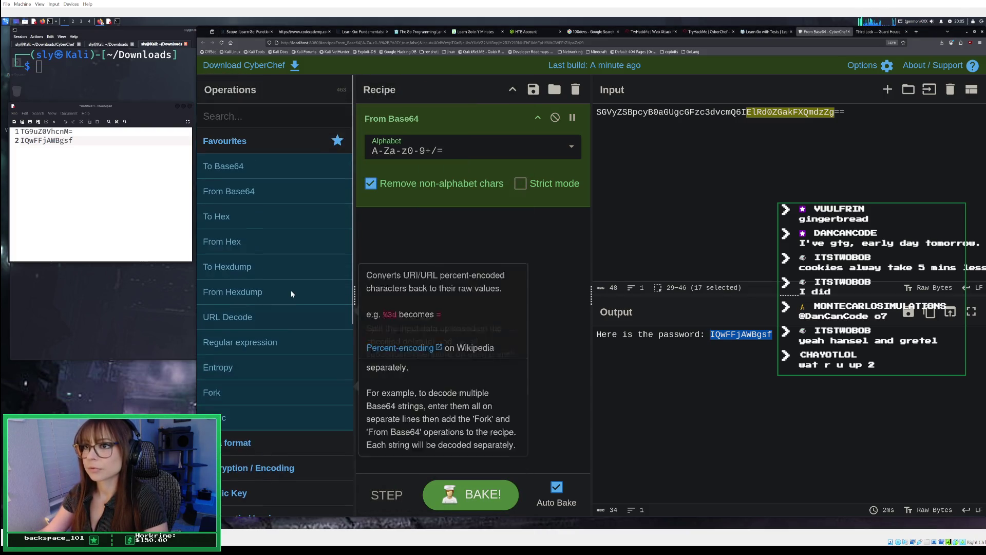
{"action": "left_click", "coordinate": [232, 114]}
{"action": "type", "text": "xor"}
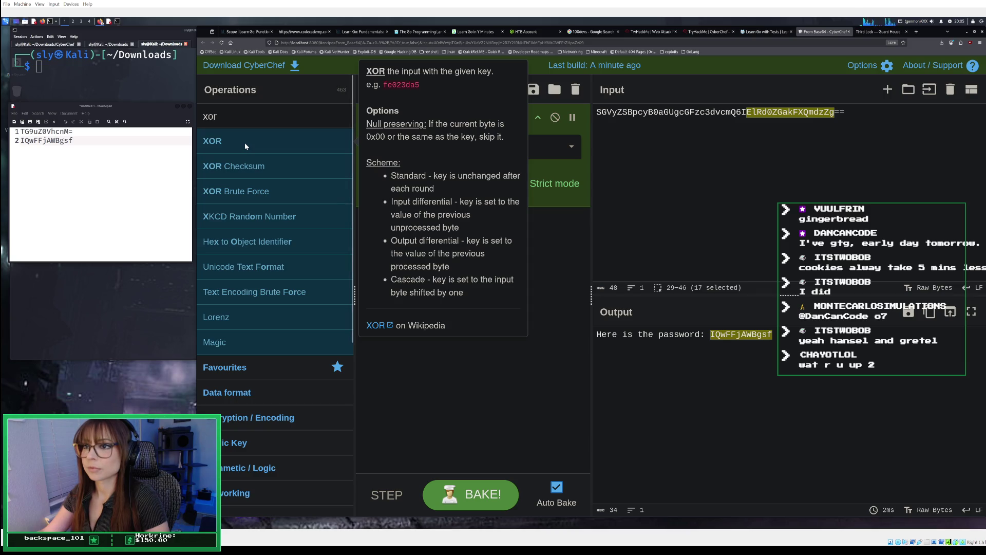
{"action": "left_click", "coordinate": [575, 90]}
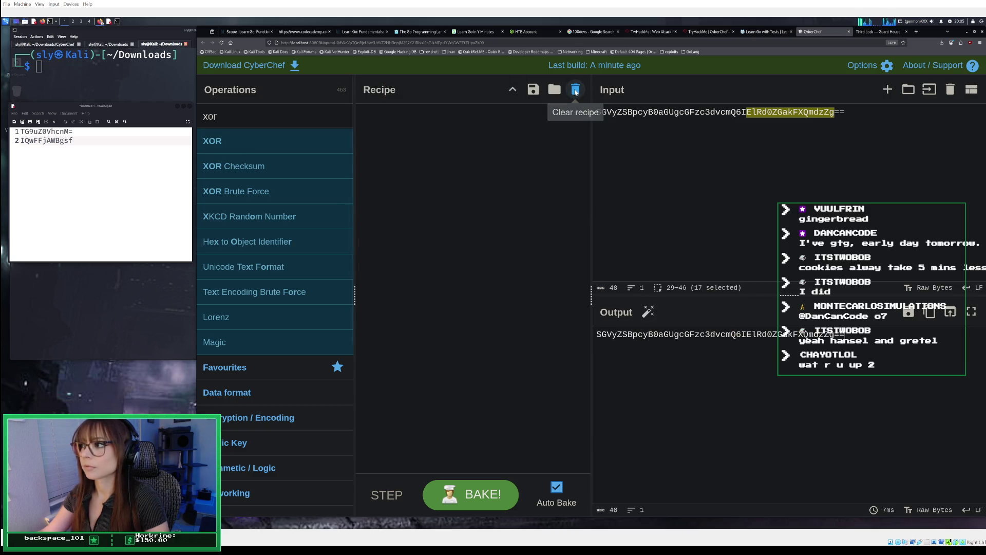
{"action": "key", "text": "ctrl+a"}
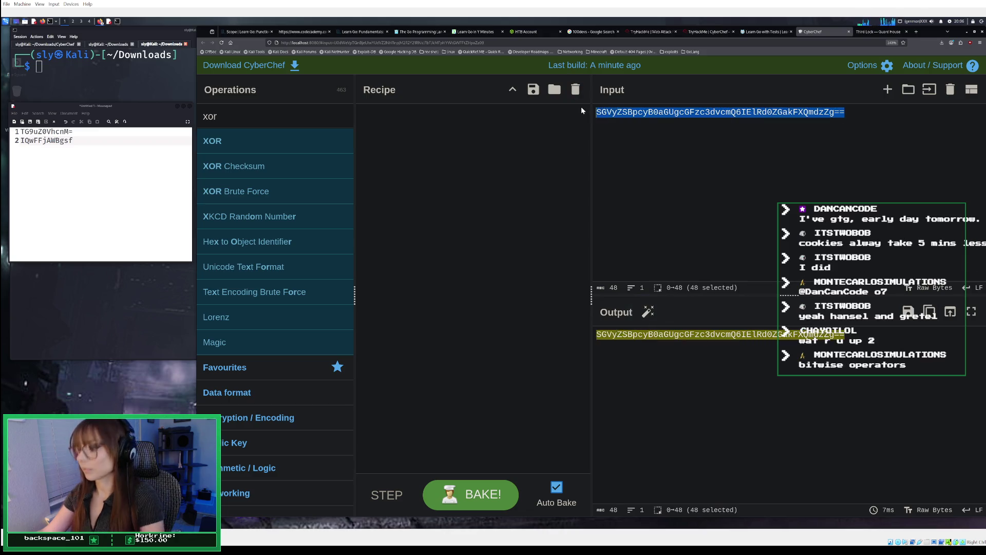
{"action": "key", "text": "BackSpace"}
{"action": "left_click_drag", "start_coordinate": [73, 141], "coordinate": [56, 140]}
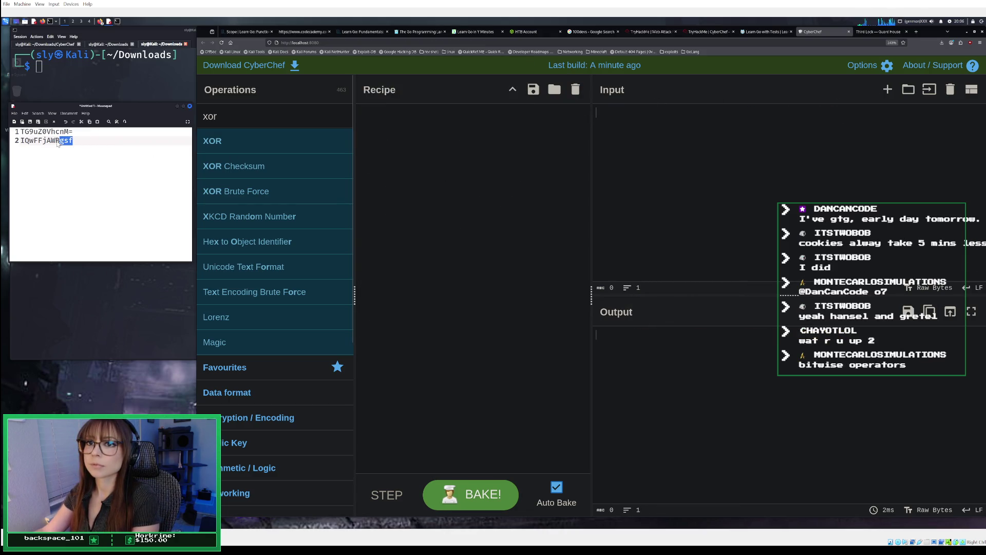
{"action": "right_click", "coordinate": [637, 145]}
{"action": "left_click", "coordinate": [651, 184]}
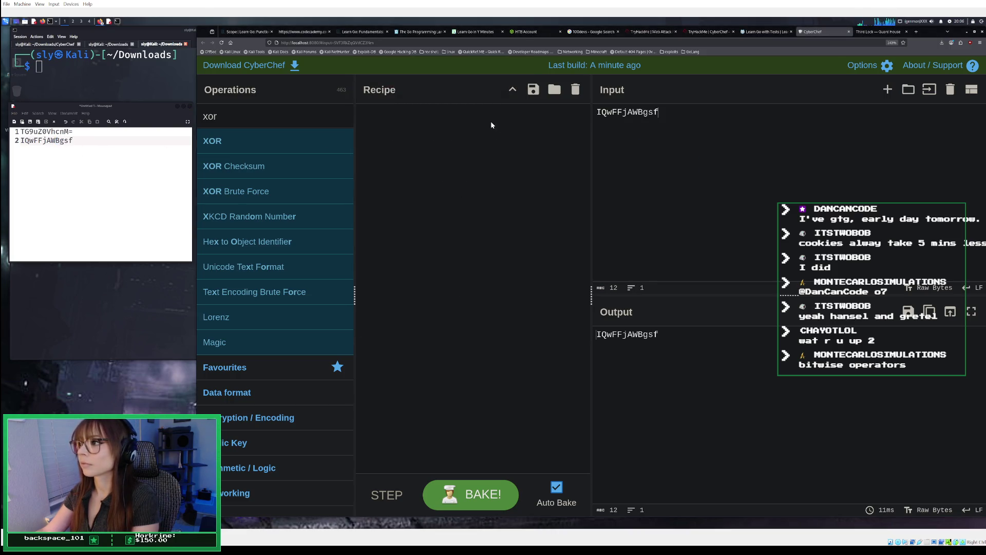
Add the XOR operation with Base64 key format and the Standard scheme
{"action": "double_click", "coordinate": [245, 146]}
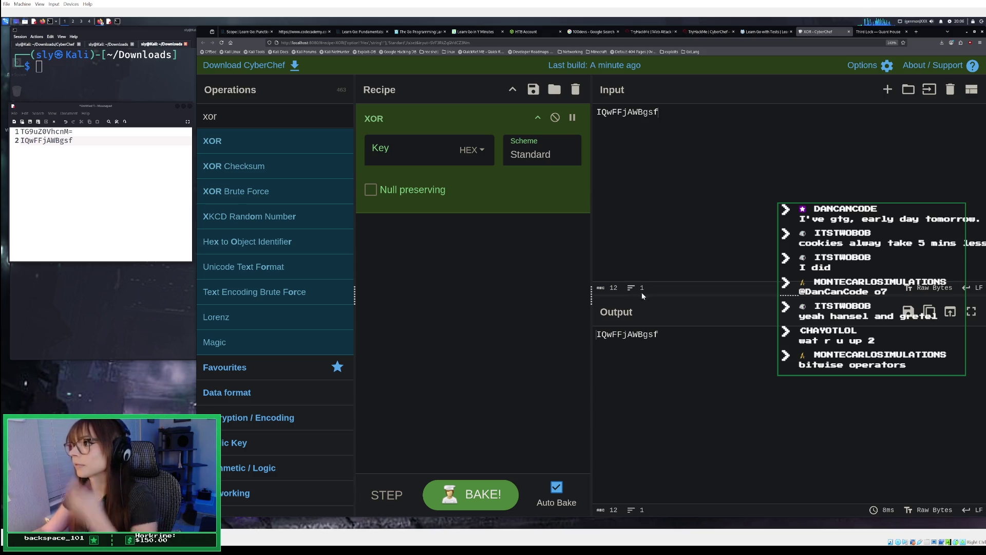
{"action": "left_click", "coordinate": [478, 153]}
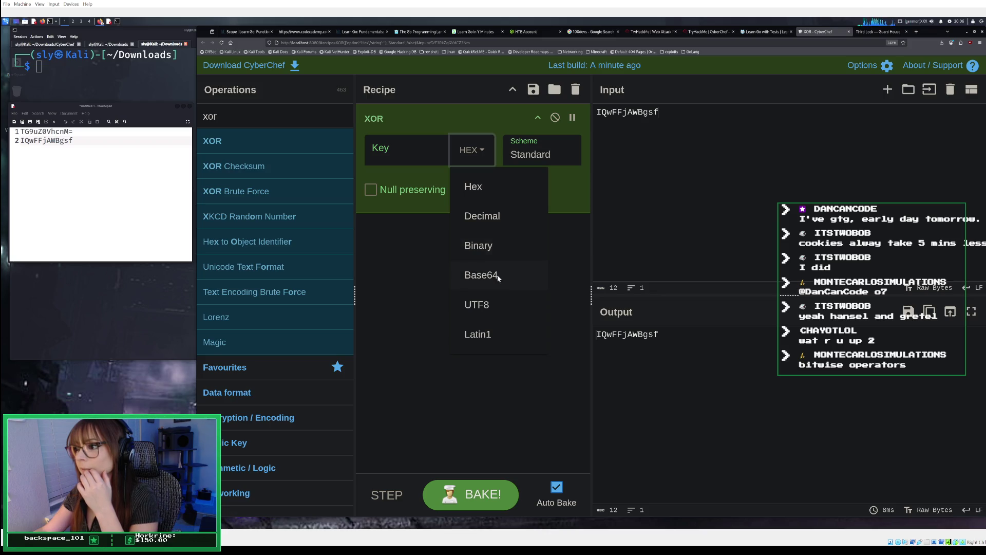
{"action": "left_click", "coordinate": [498, 278]}
{"action": "left_click", "coordinate": [469, 495]}
{"action": "left_click", "coordinate": [540, 157]}
{"action": "left_click", "coordinate": [541, 156]}
{"action": "left_click", "coordinate": [477, 150]}
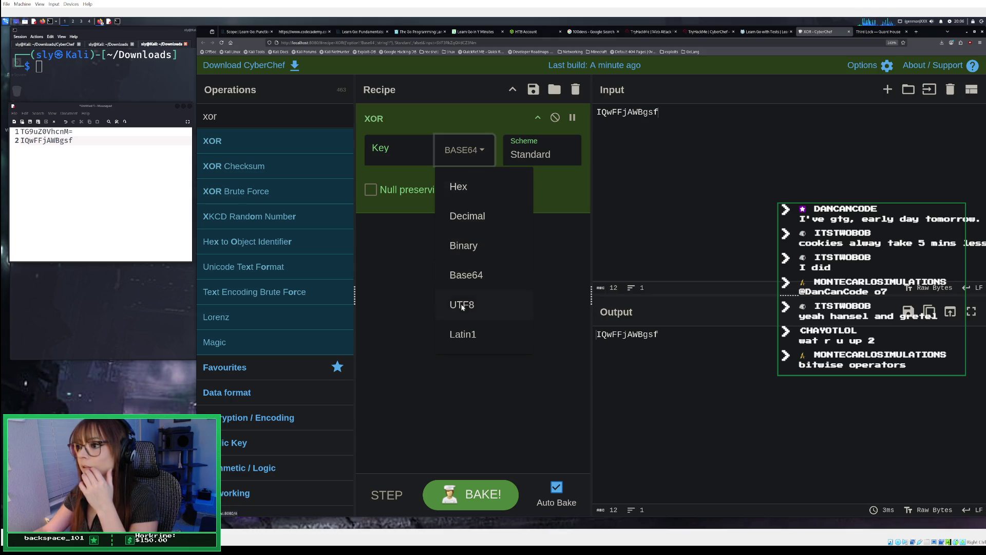
{"action": "left_click", "coordinate": [467, 278]}
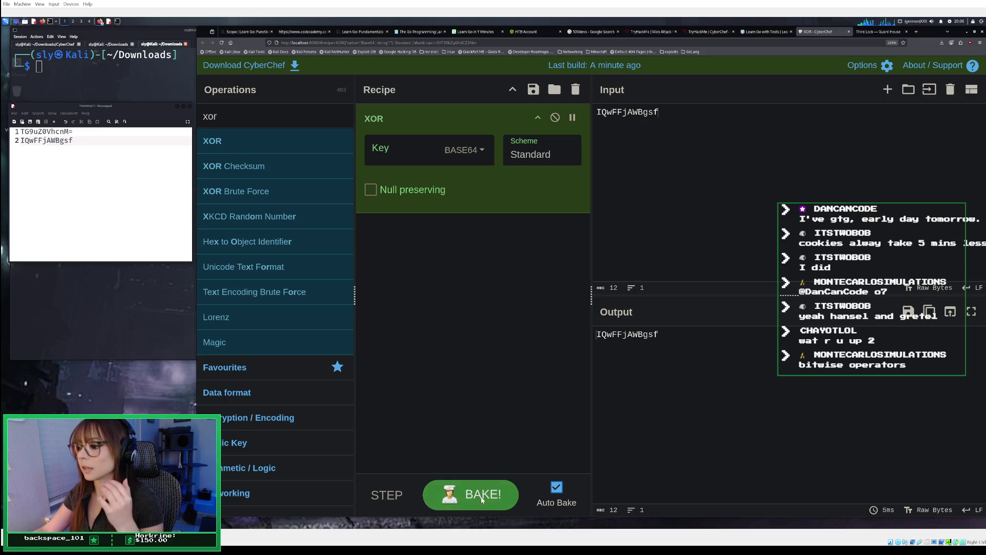
Try XOR key formats Hex, Decimal, Binary and Latin1 before returning to Base64
{"action": "left_click", "coordinate": [479, 139]}
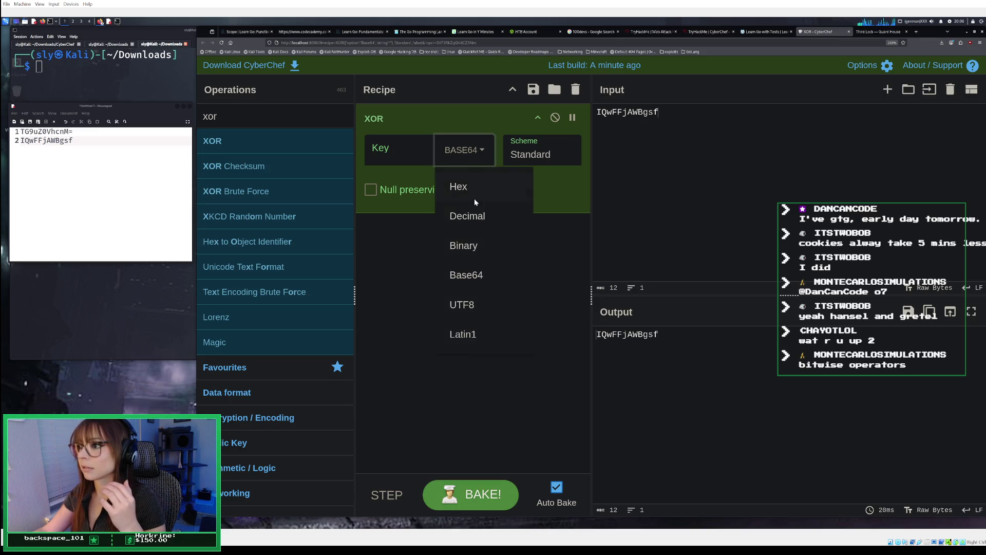
{"action": "left_click", "coordinate": [475, 187]}
{"action": "left_click", "coordinate": [473, 149]}
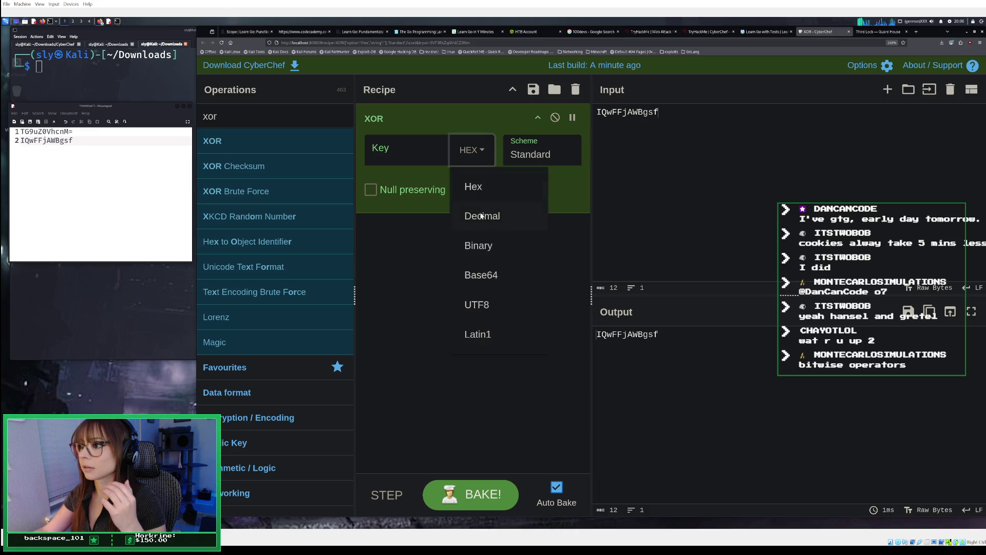
{"action": "left_click", "coordinate": [482, 217]}
{"action": "left_click", "coordinate": [471, 152]}
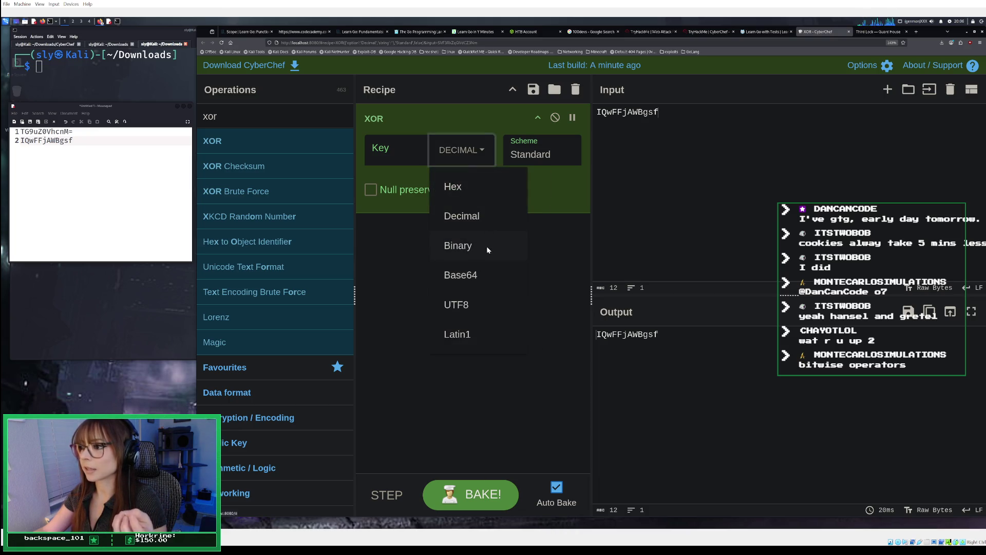
{"action": "left_click", "coordinate": [485, 246]}
{"action": "left_click", "coordinate": [472, 154]}
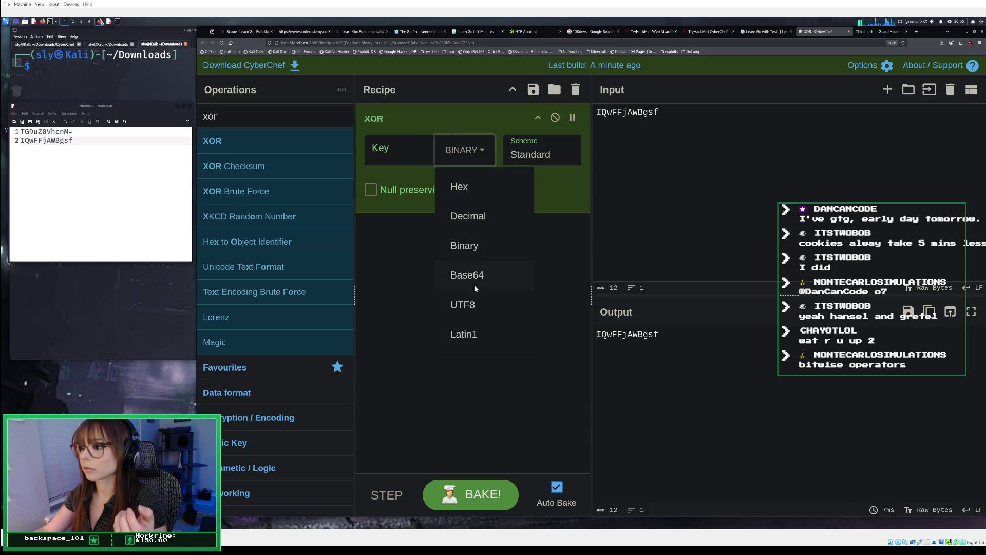
{"action": "left_click", "coordinate": [468, 334]}
{"action": "left_click", "coordinate": [472, 153]}
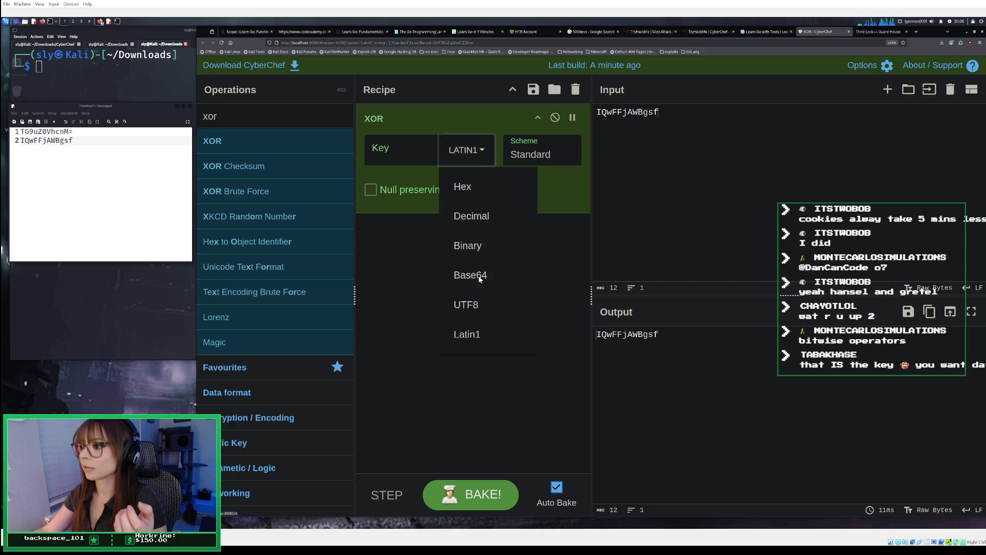
{"action": "left_click", "coordinate": [479, 275]}
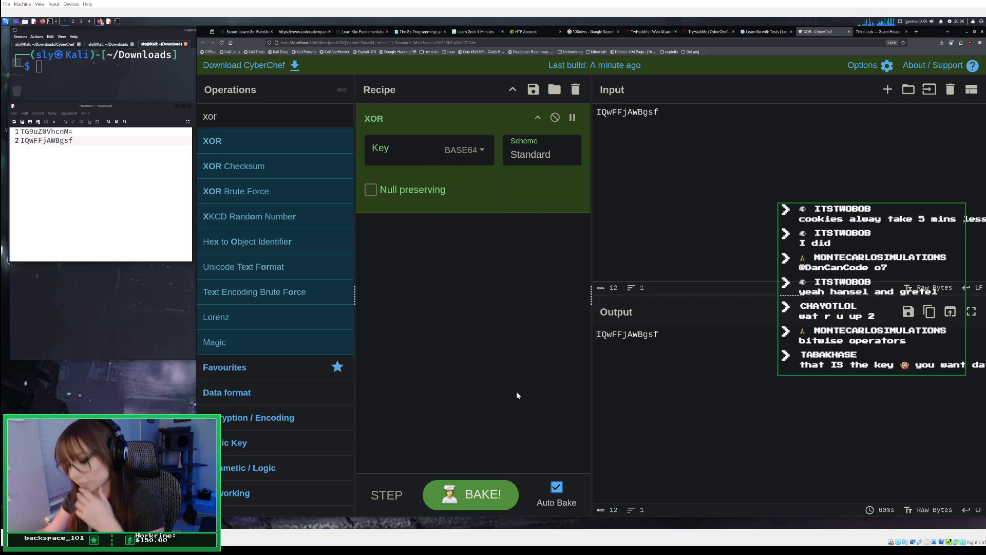
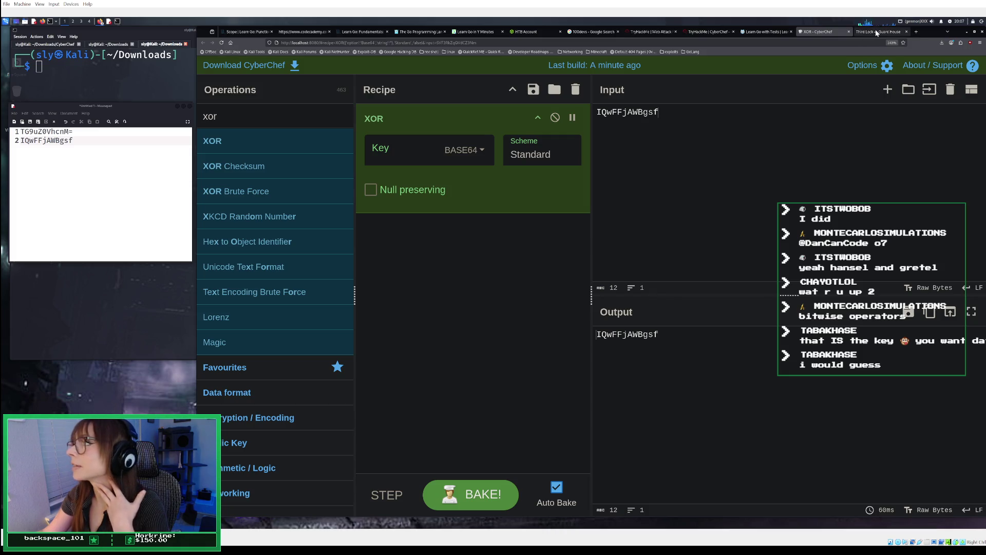
Skim the XOR theory in the TryHackMe room, then go back to the Guard House challenge page
{"action": "left_click", "coordinate": [710, 32]}
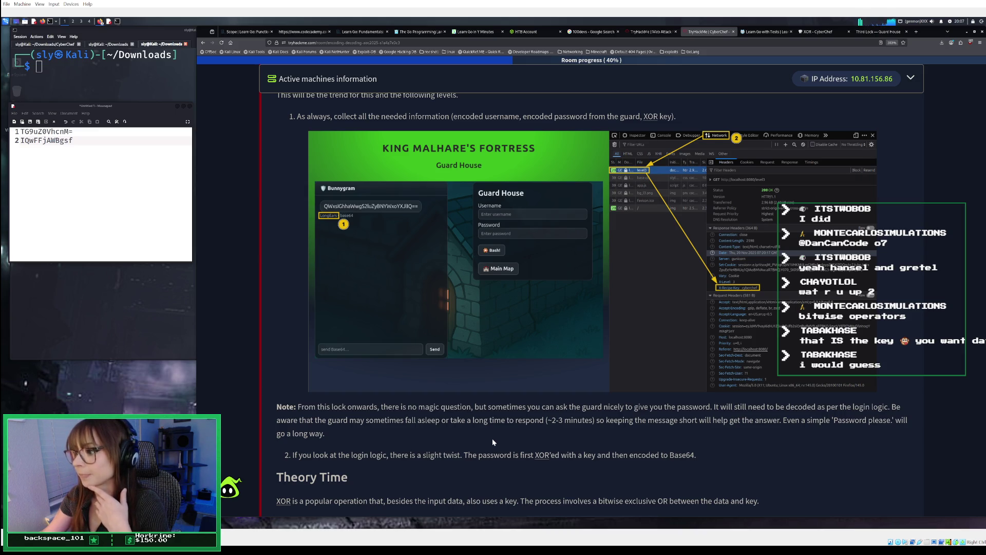
{"action": "scroll", "coordinate": [492, 438], "scroll_direction": "down", "scroll_amount": 3}
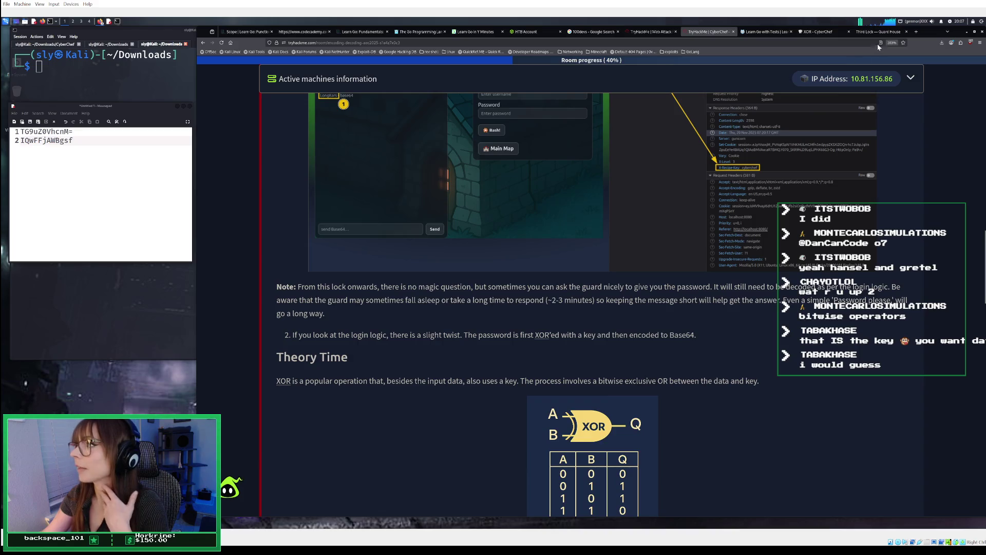
{"action": "left_click", "coordinate": [880, 37]}
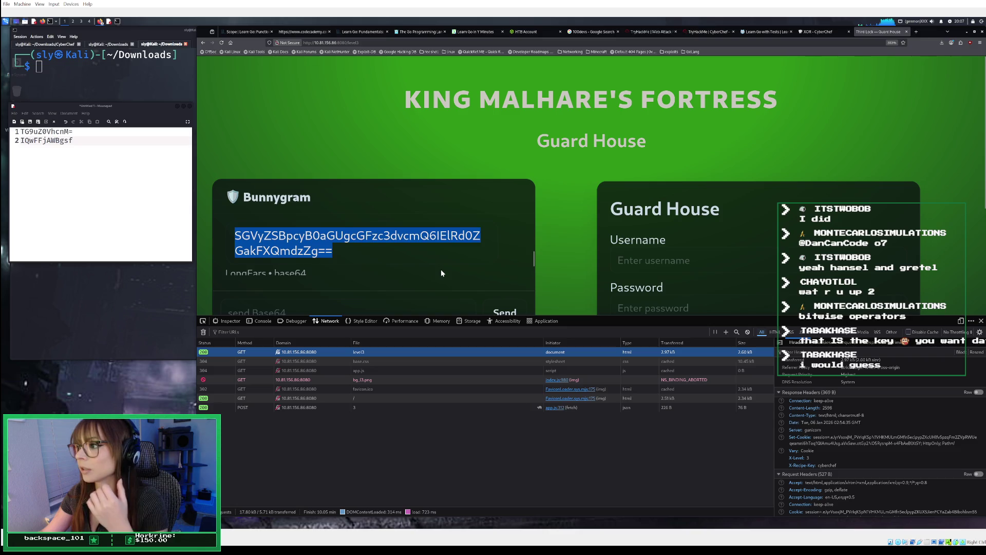
Read the guard's Bunnygram message on the Guard House page, then return to the CyberChef XOR recipe
{"action": "scroll", "coordinate": [441, 270], "scroll_direction": "down", "scroll_amount": 1}
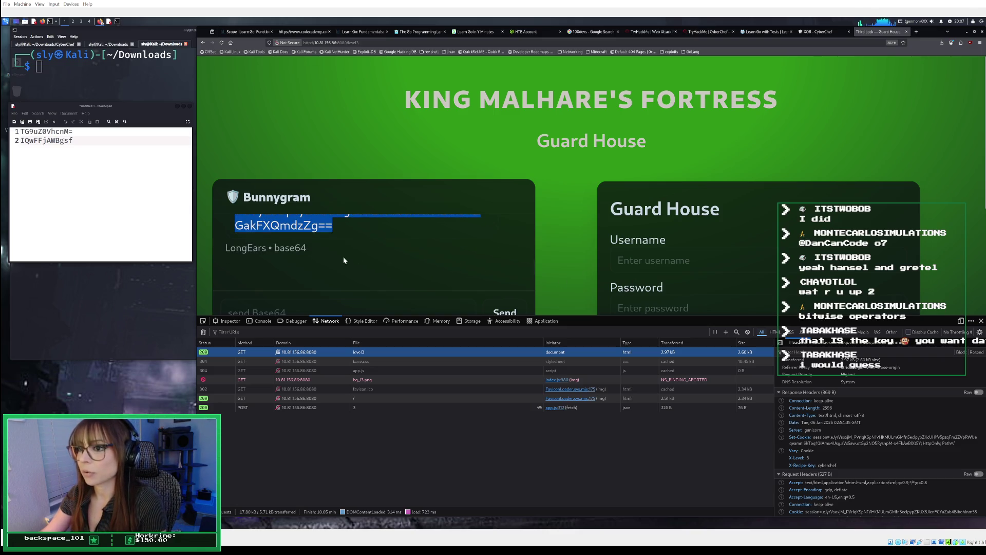
{"action": "scroll", "coordinate": [255, 260], "scroll_direction": "down", "scroll_amount": 3}
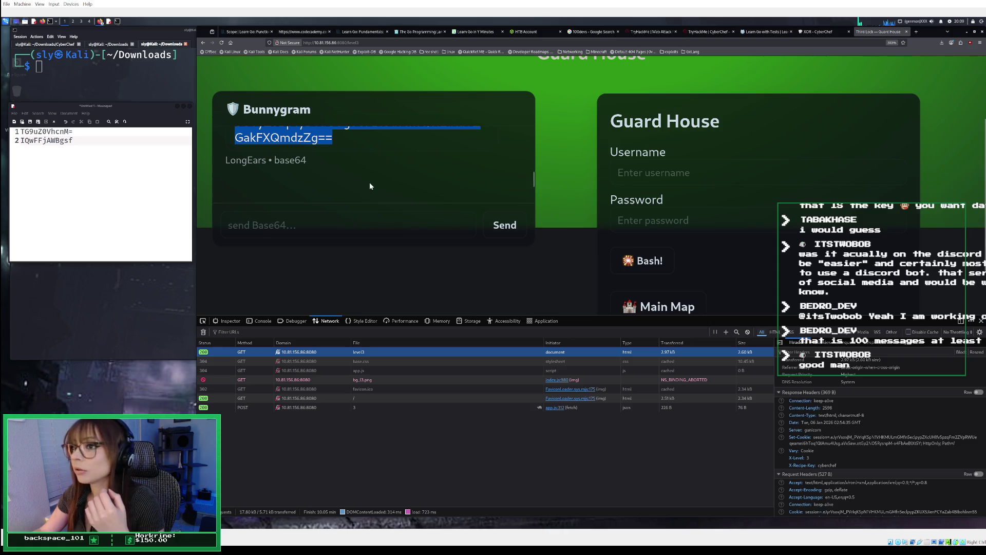
{"action": "left_click", "coordinate": [831, 33]}
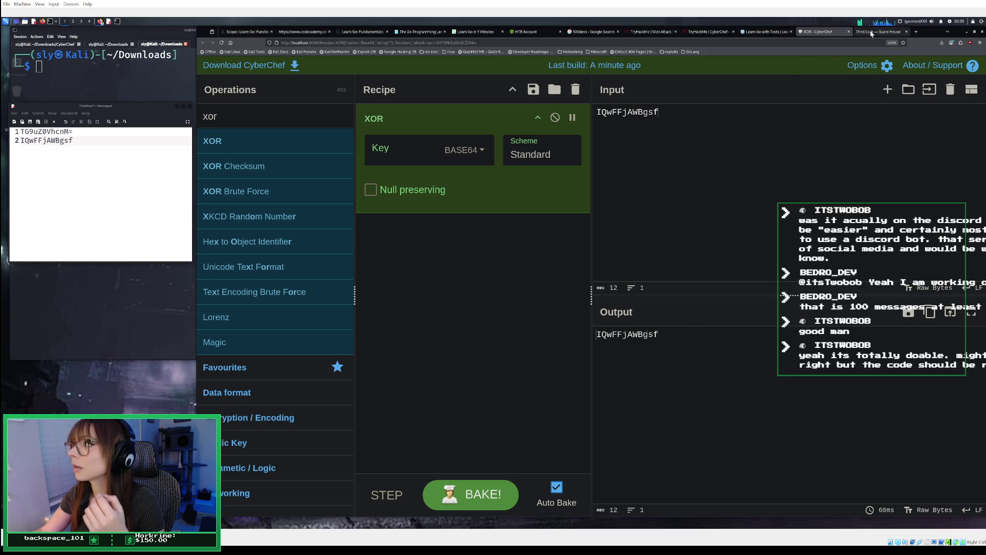
Replace the XOR operation with From Base64 from Favourites and clear the old input
{"action": "left_click", "coordinate": [575, 90]}
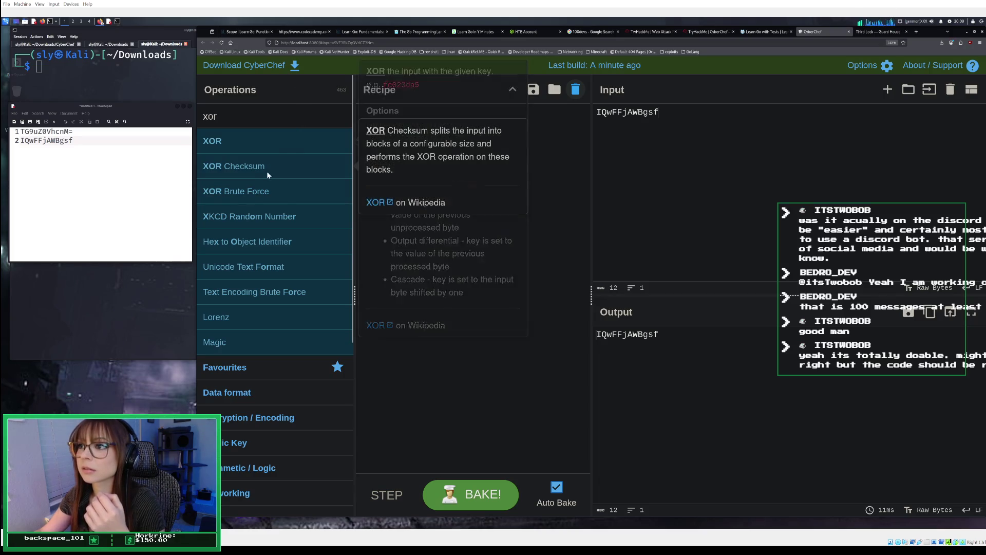
{"action": "scroll", "coordinate": [327, 223], "scroll_direction": "down", "scroll_amount": 2}
{"action": "scroll", "coordinate": [327, 222], "scroll_direction": "down", "scroll_amount": 3}
{"action": "scroll", "coordinate": [327, 223], "scroll_direction": "up", "scroll_amount": 5}
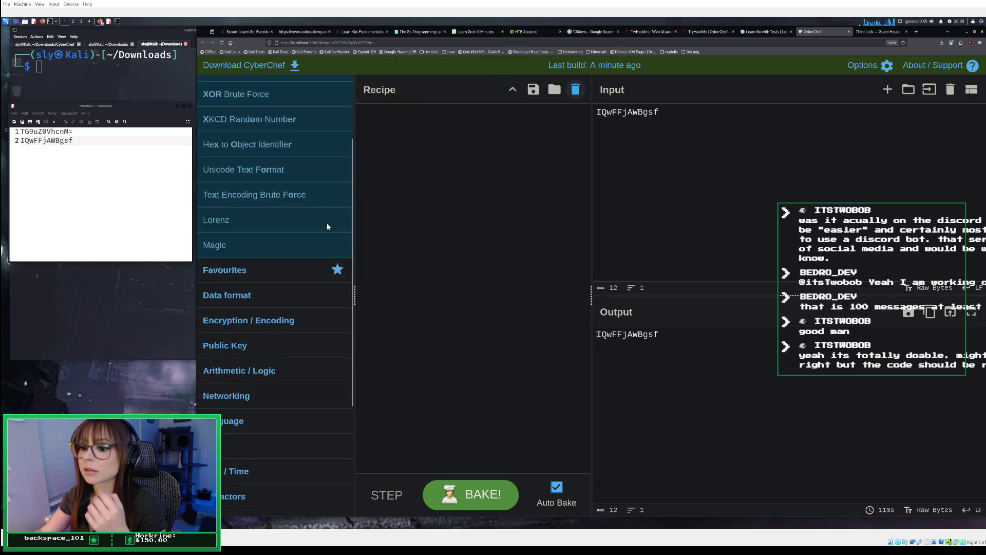
{"action": "scroll", "coordinate": [330, 216], "scroll_direction": "down", "scroll_amount": 3}
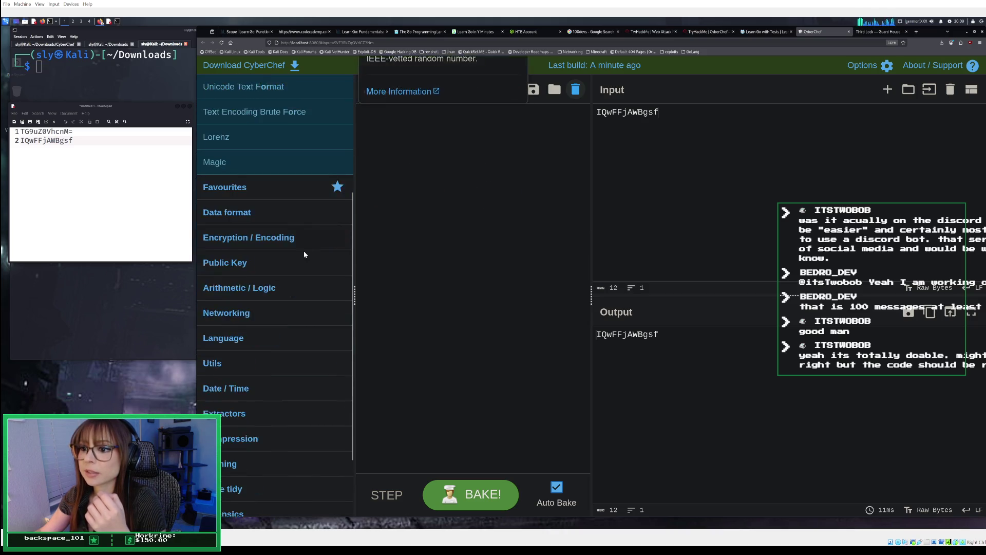
{"action": "left_click", "coordinate": [274, 190]}
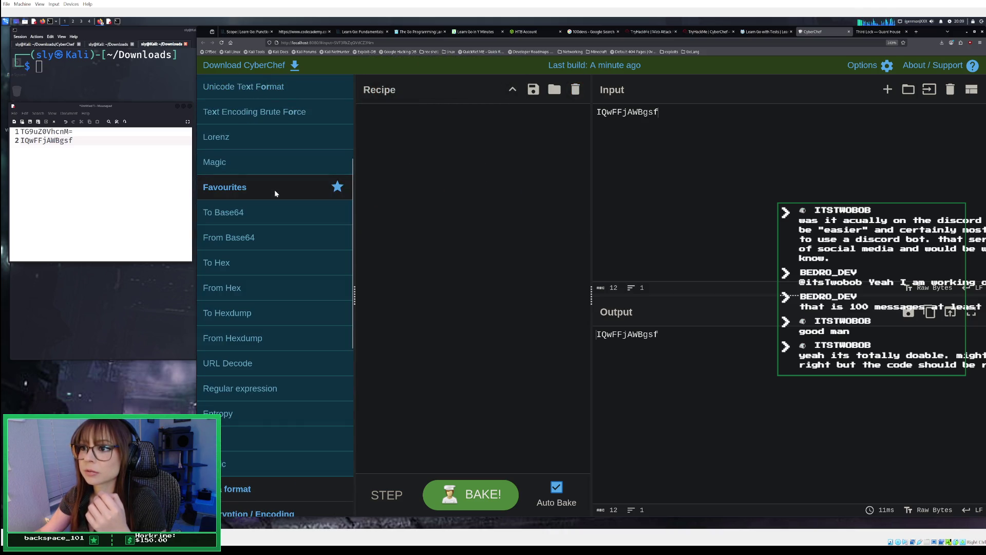
{"action": "double_click", "coordinate": [257, 234]}
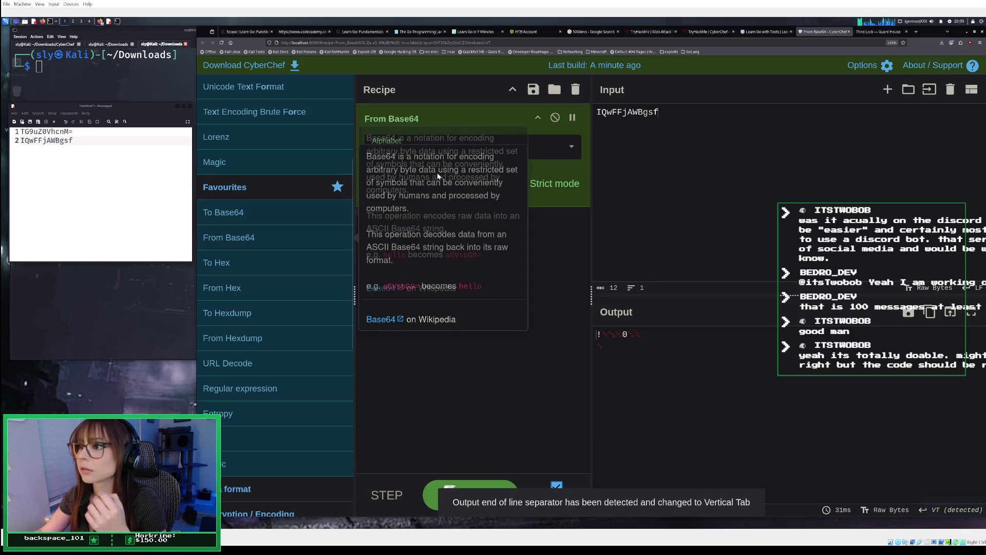
{"action": "key", "text": "ctrl+a"}
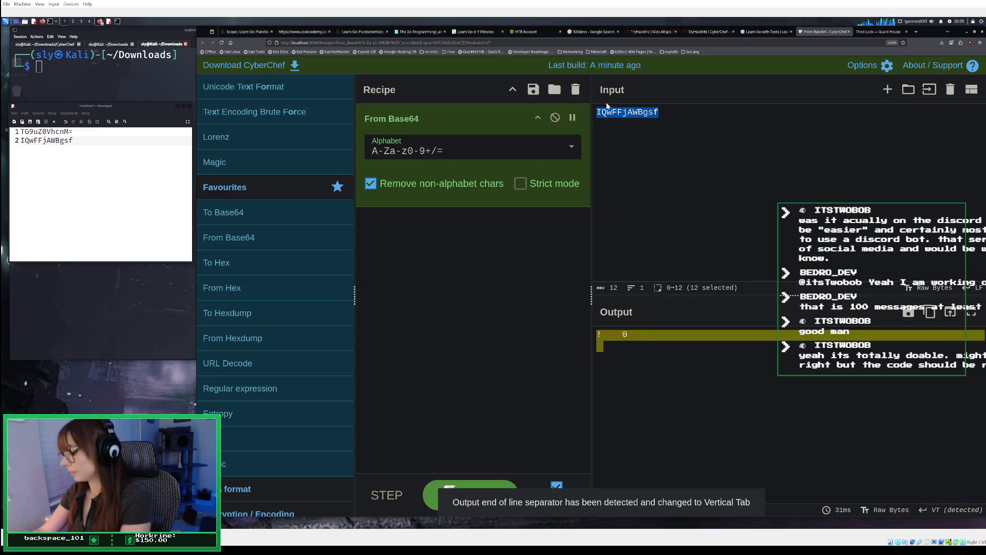
{"action": "key", "text": "BackSpace"}
Paste the guard's Base64 message from the Guard House page into Input to decode it
{"action": "left_click", "coordinate": [883, 31]}
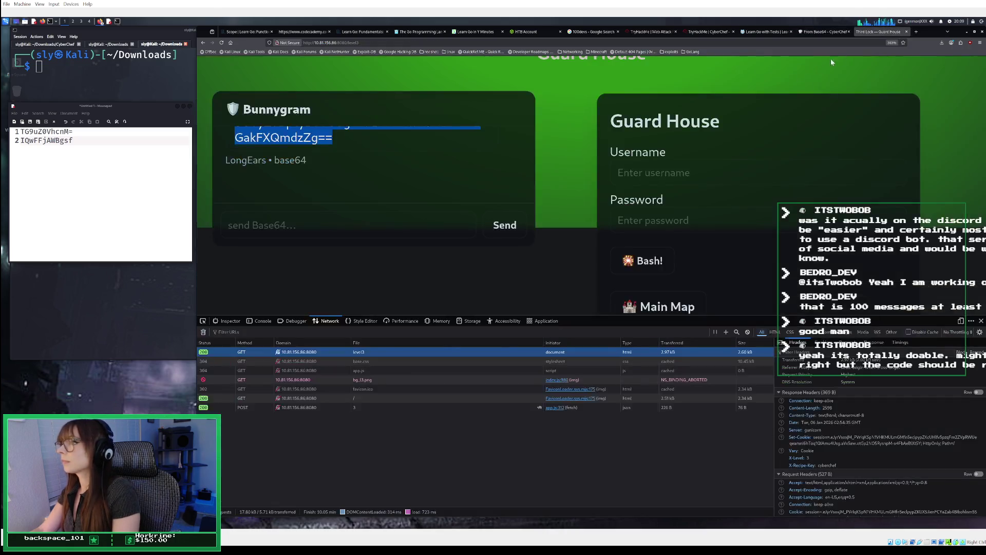
{"action": "right_click", "coordinate": [318, 139]}
{"action": "left_click", "coordinate": [323, 143]}
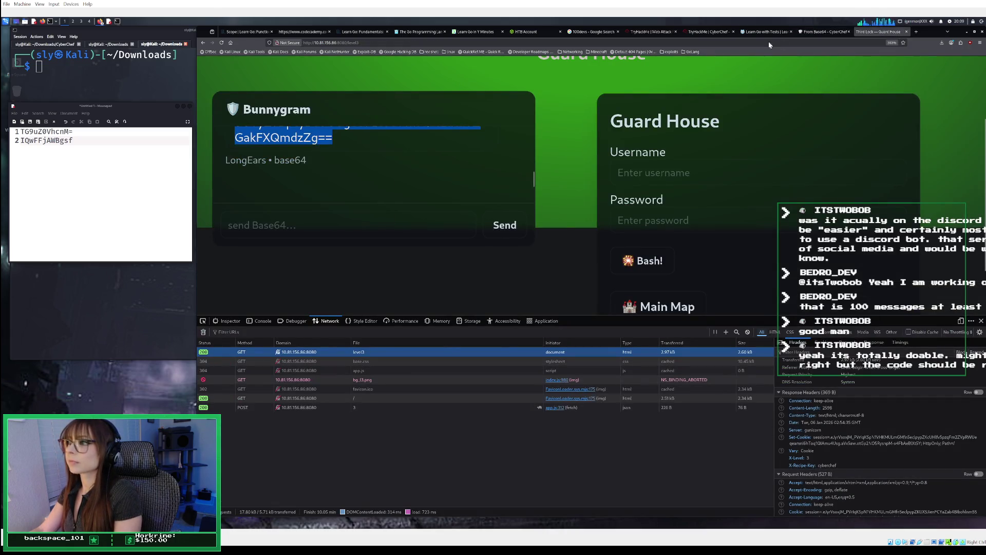
{"action": "left_click", "coordinate": [820, 33]}
{"action": "right_click", "coordinate": [757, 128]}
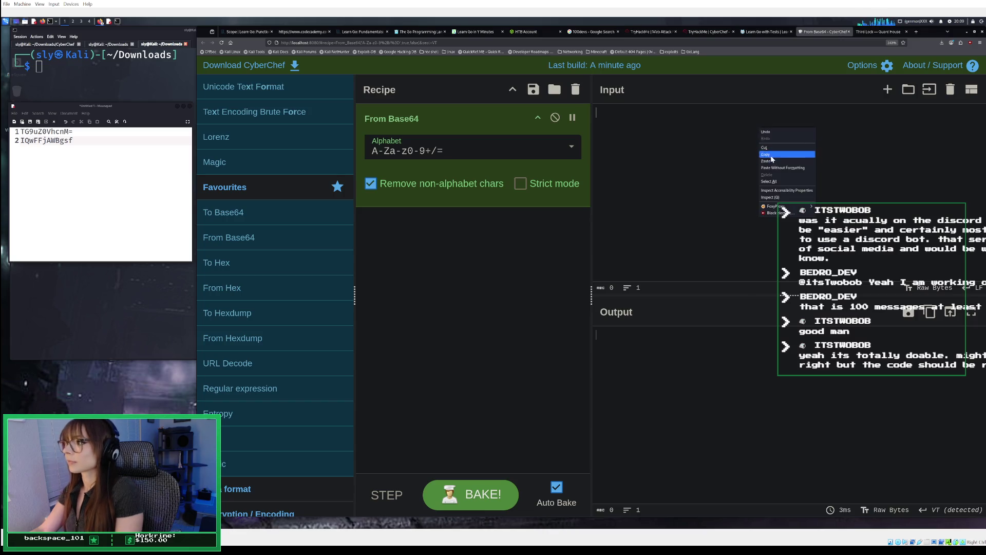
{"action": "left_click", "coordinate": [769, 160]}
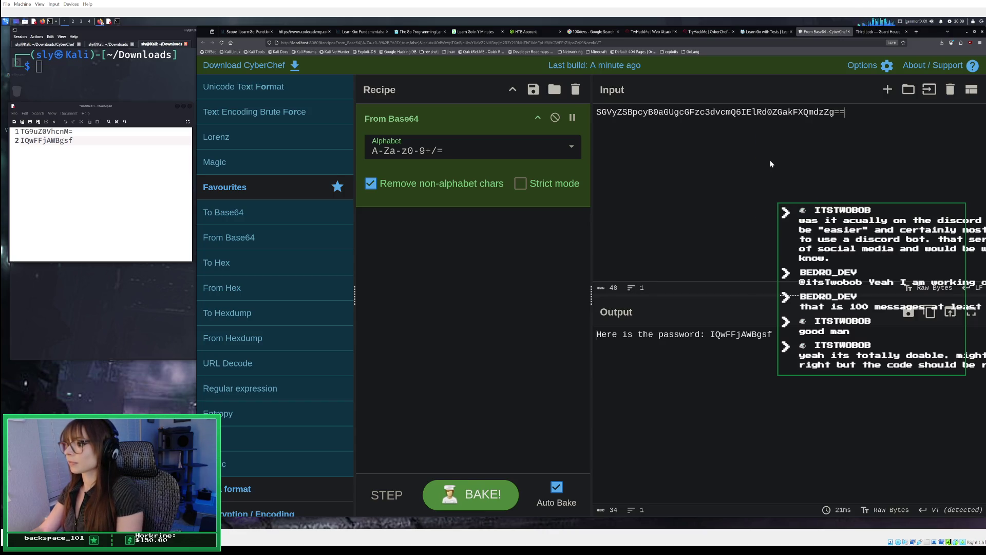
Delete the pasted input and remove From Base64, leaving CyberChef empty
{"action": "left_click_drag", "start_coordinate": [847, 111], "coordinate": [518, 100]}
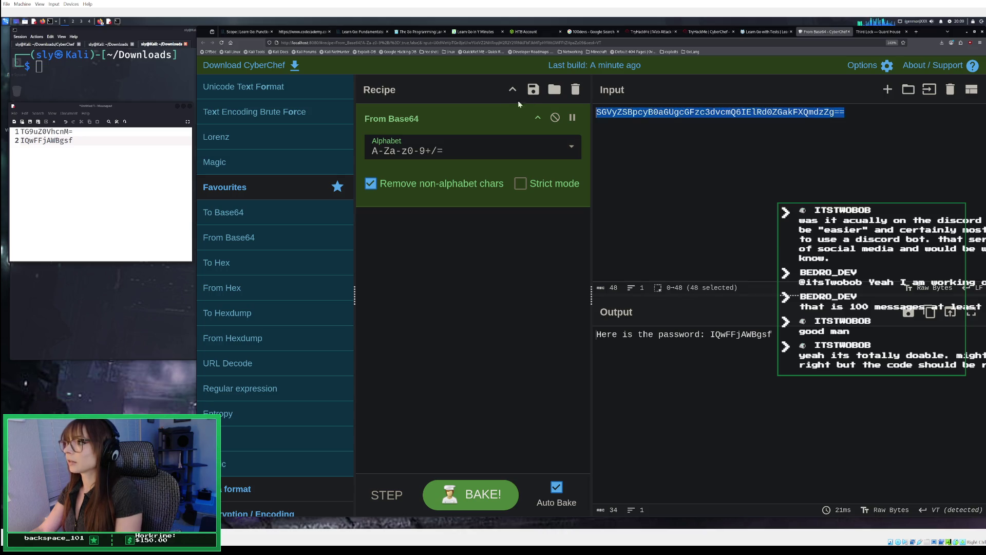
{"action": "key", "text": "BackSpace"}
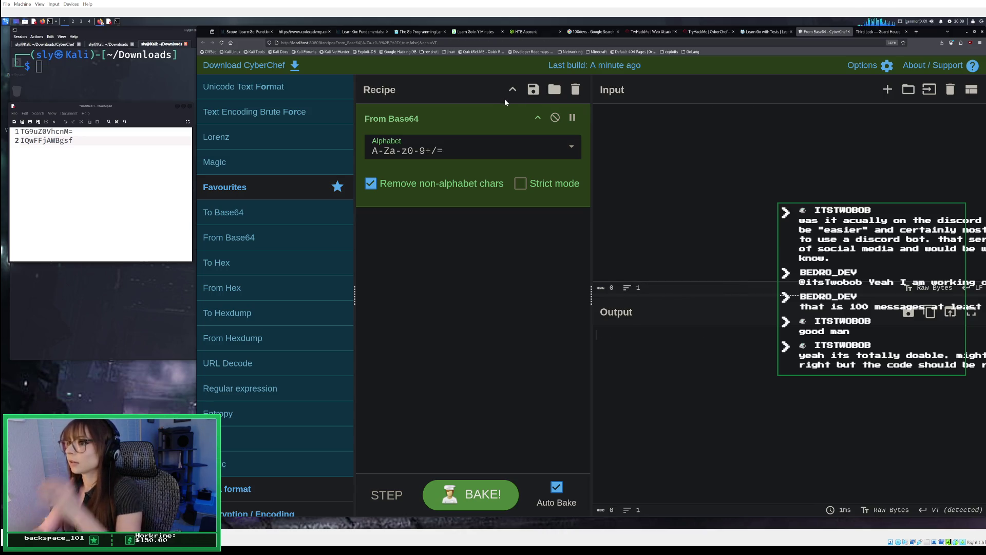
{"action": "left_click", "coordinate": [574, 89]}
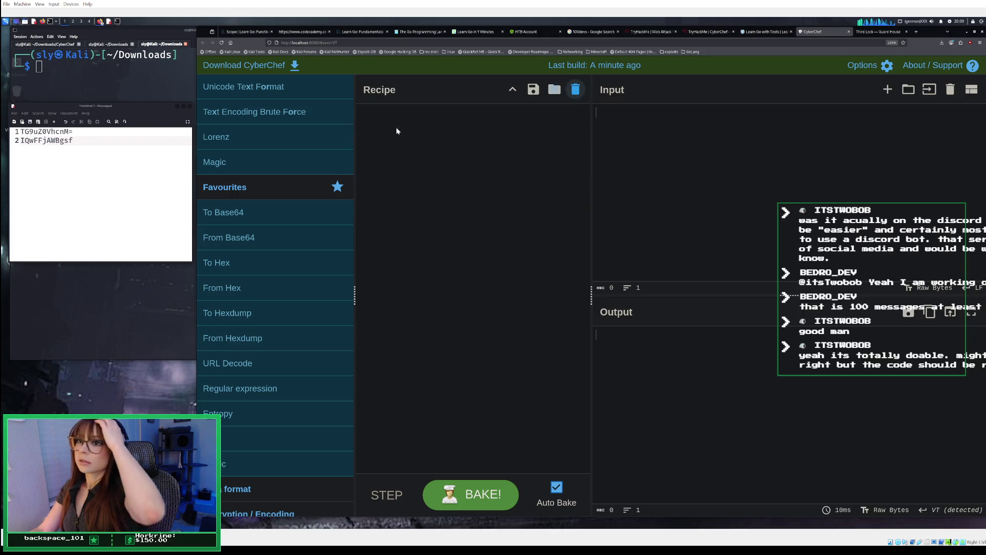
Add the XOR operation and paste the encoded password line from the notes into Input
{"action": "type", "text": "xor"}
{"action": "left_click_drag", "start_coordinate": [317, 147], "coordinate": [462, 149]}
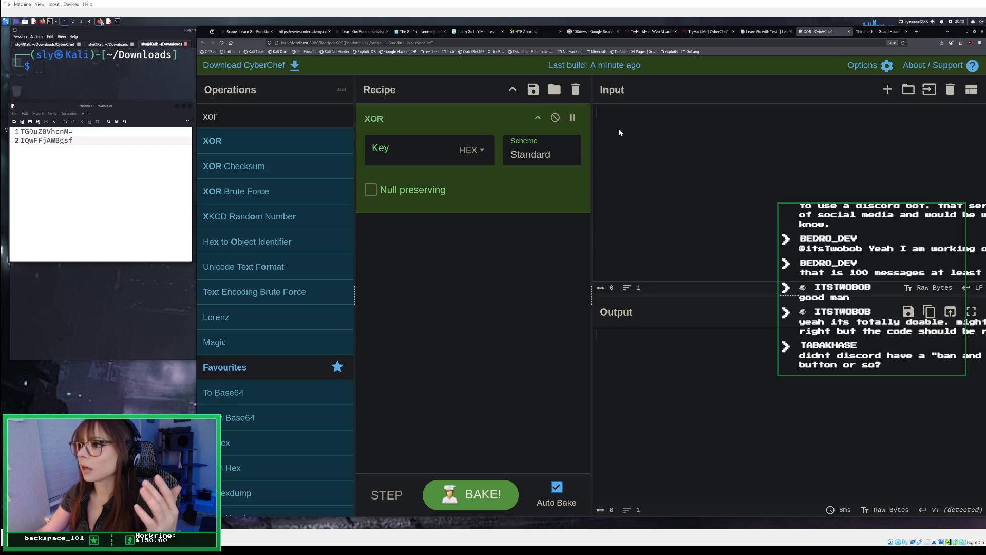
{"action": "right_click", "coordinate": [647, 129]}
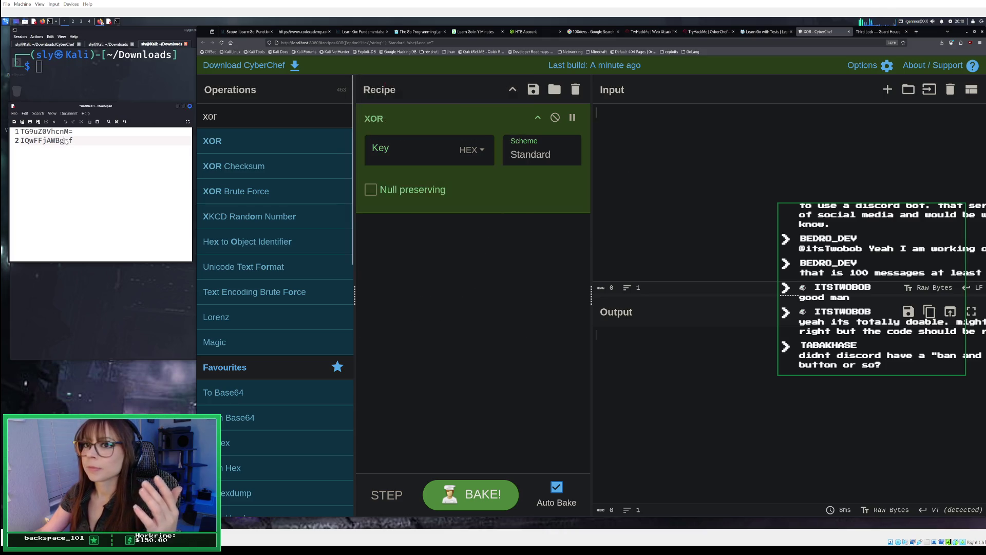
{"action": "left_click", "coordinate": [31, 154]}
{"action": "key", "text": "ctrl+a"}
{"action": "left_click", "coordinate": [17, 141]}
{"action": "right_click", "coordinate": [37, 144]}
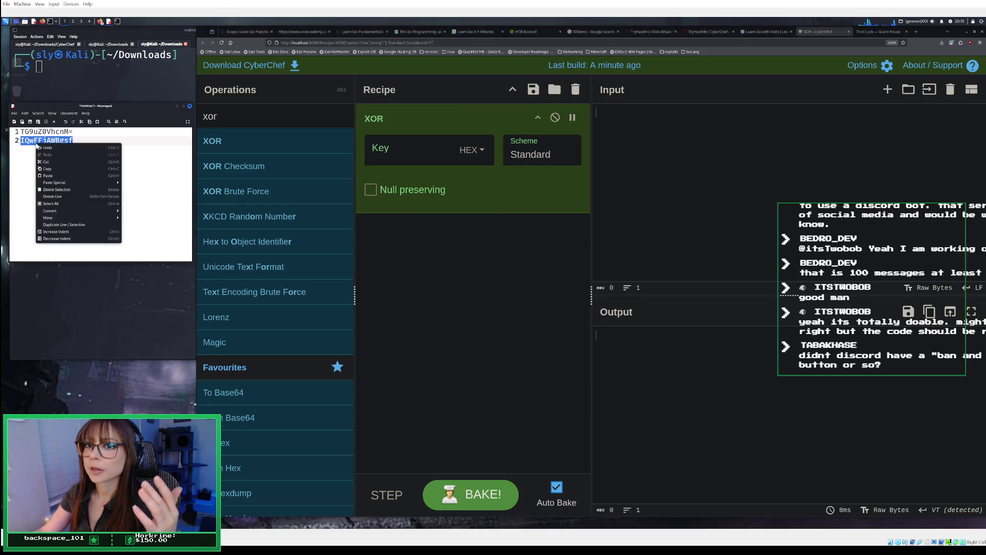
{"action": "left_click", "coordinate": [53, 169]}
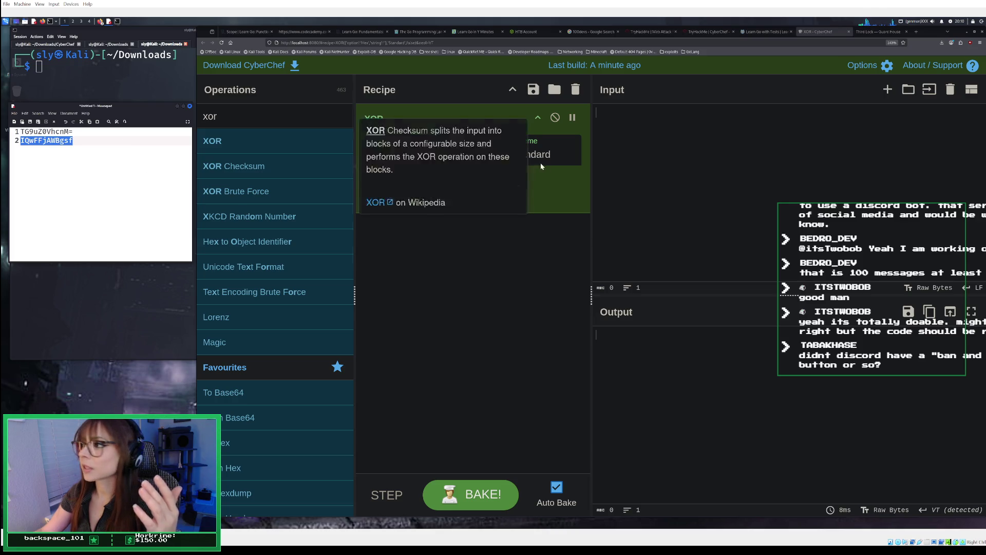
{"action": "right_click", "coordinate": [655, 130]}
{"action": "left_click", "coordinate": [676, 165]}
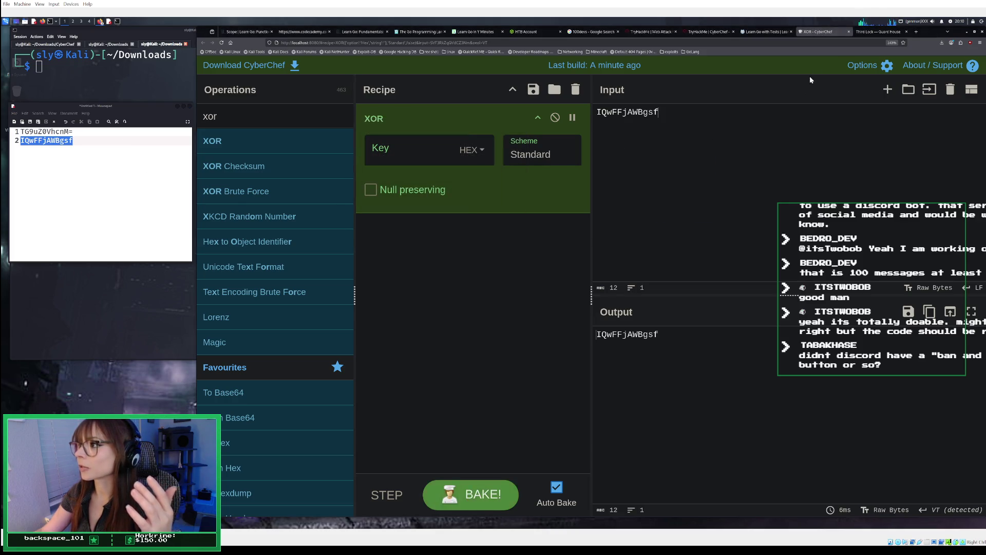
{"action": "left_click", "coordinate": [705, 32]}
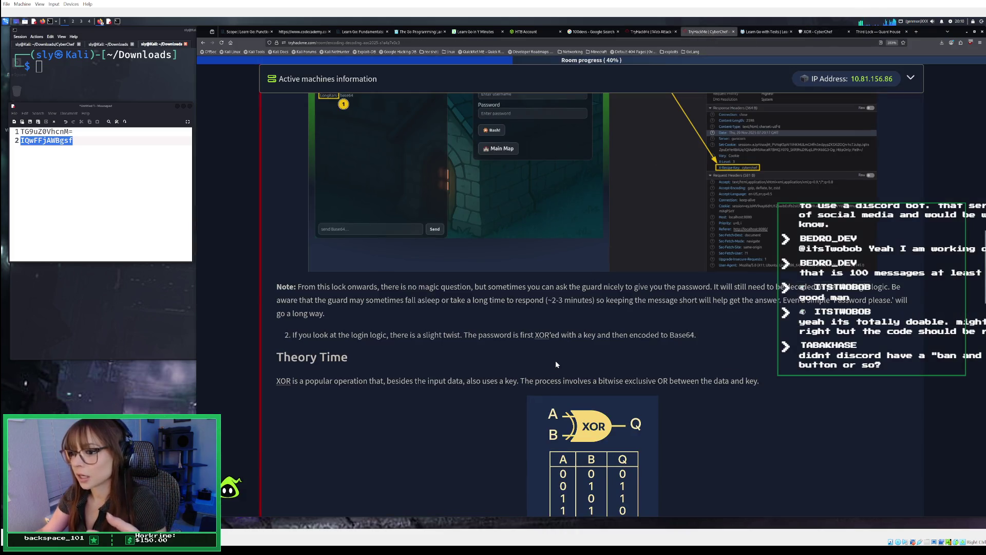
Scroll to the room's Theory Time XOR section with its truth table and example recipe
{"action": "scroll", "coordinate": [556, 360], "scroll_direction": "down", "scroll_amount": 3}
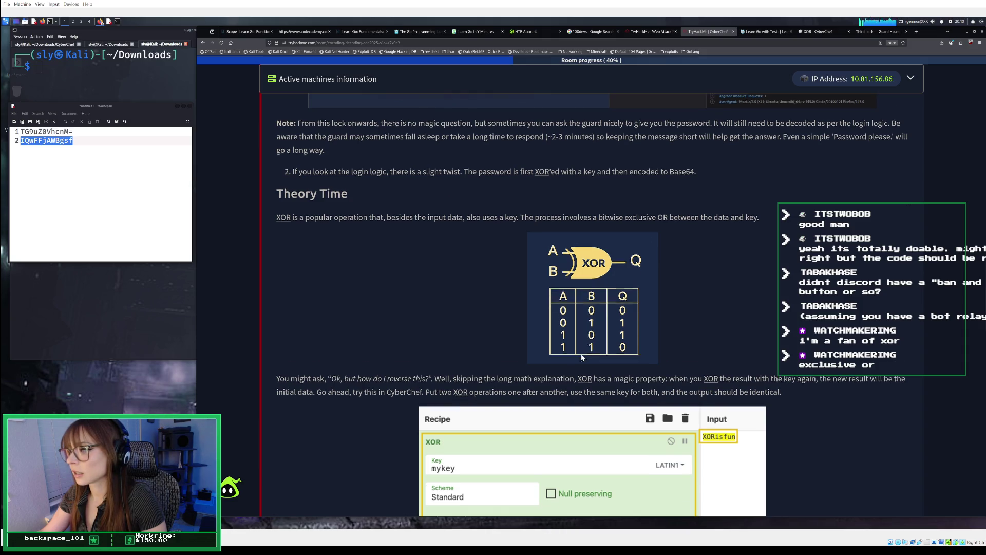
{"action": "scroll", "coordinate": [582, 357], "scroll_direction": "down", "scroll_amount": 1}
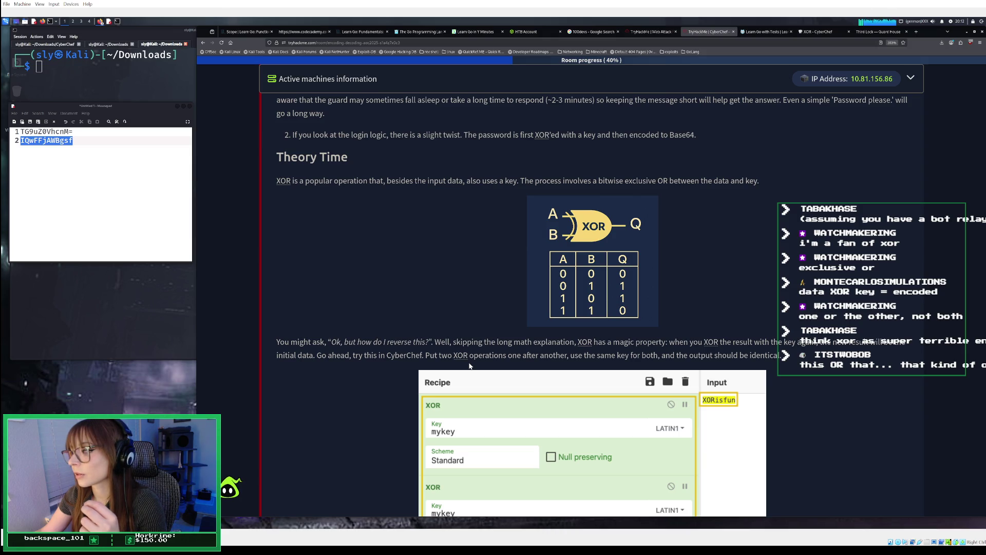
{"action": "scroll", "coordinate": [469, 365], "scroll_direction": "down", "scroll_amount": 3}
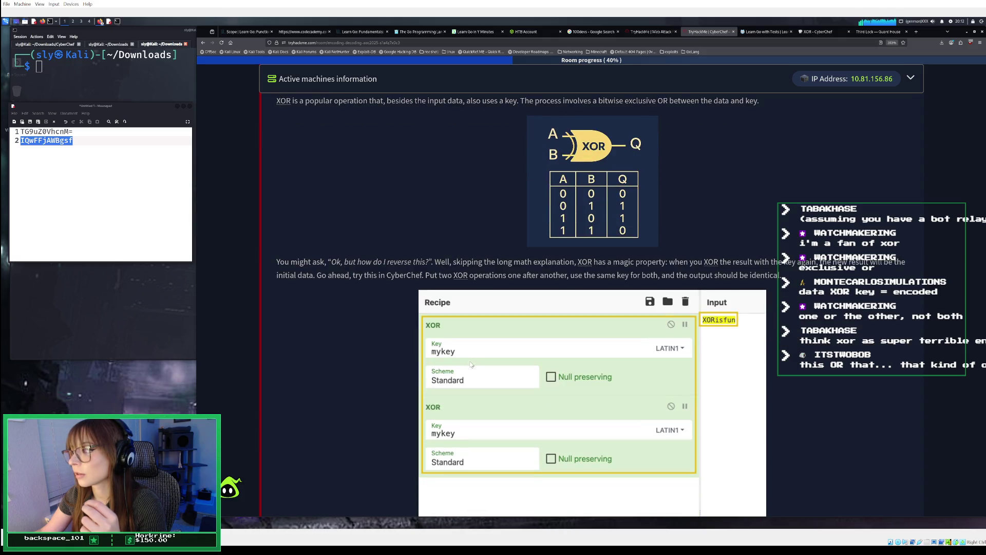
{"action": "scroll", "coordinate": [471, 364], "scroll_direction": "up", "scroll_amount": 2}
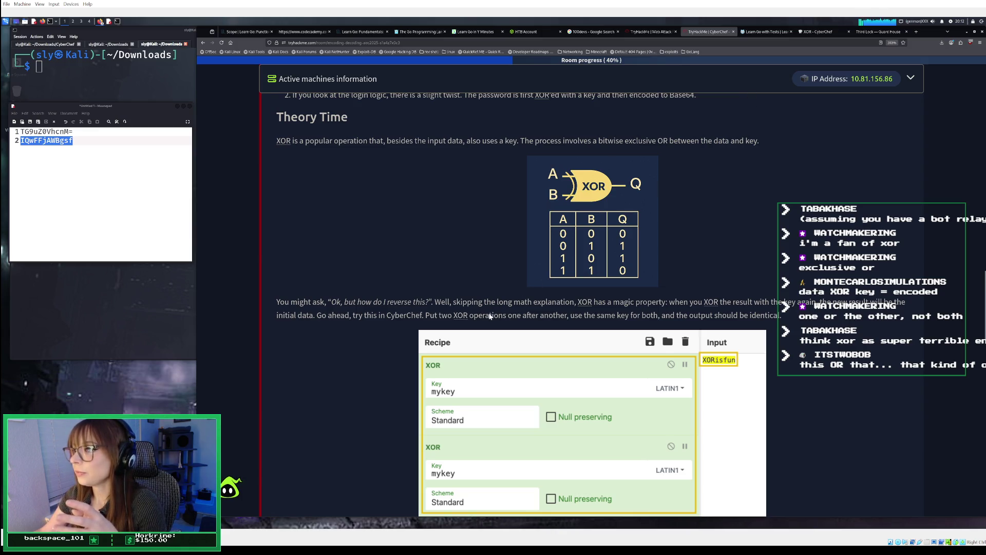
{"action": "scroll", "coordinate": [490, 315], "scroll_direction": "down", "scroll_amount": 4}
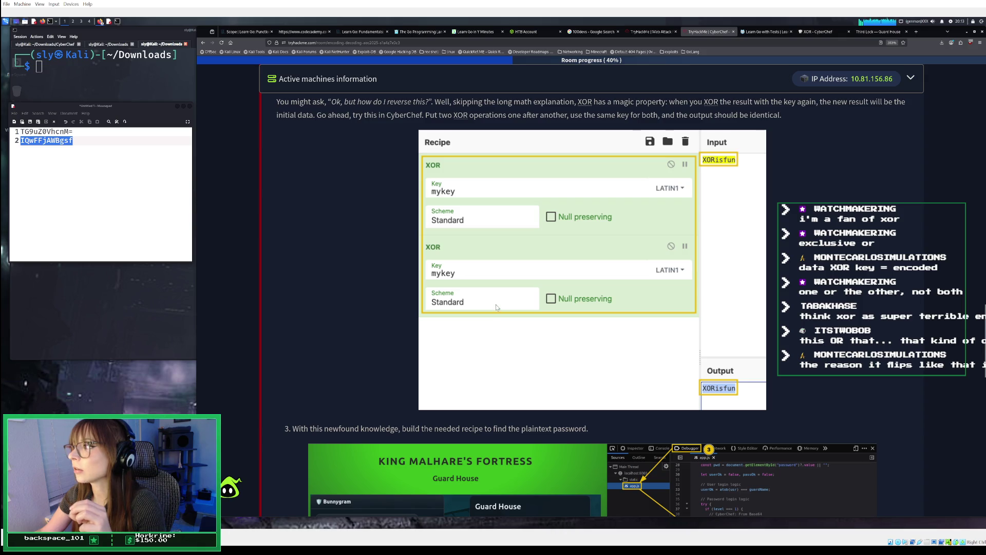
{"action": "scroll", "coordinate": [496, 307], "scroll_direction": "down", "scroll_amount": 4}
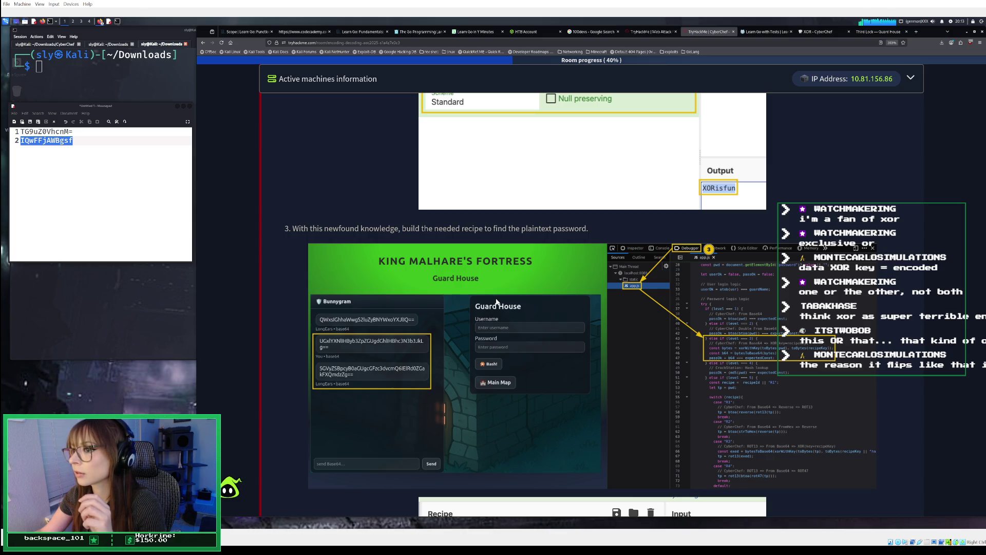
{"action": "scroll", "coordinate": [496, 302], "scroll_direction": "down", "scroll_amount": 2}
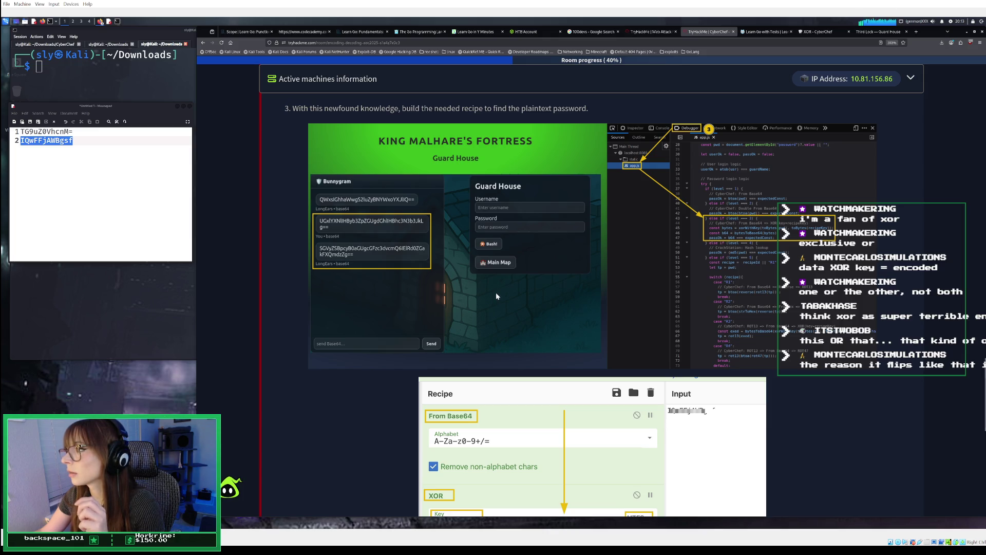
{"action": "scroll", "coordinate": [678, 273], "scroll_direction": "down", "scroll_amount": 2}
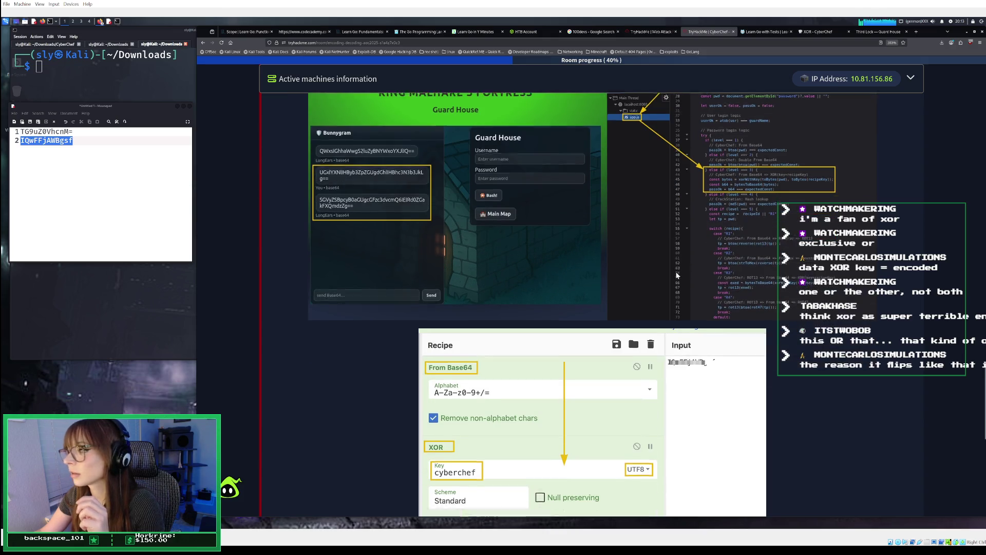
{"action": "scroll", "coordinate": [677, 275], "scroll_direction": "down", "scroll_amount": 3}
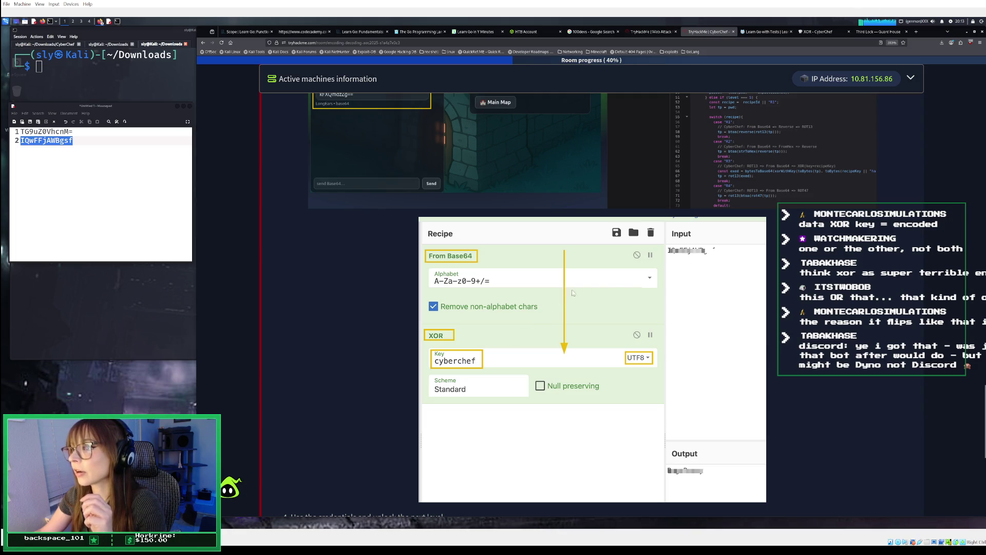
{"action": "scroll", "coordinate": [573, 293], "scroll_direction": "down", "scroll_amount": 3}
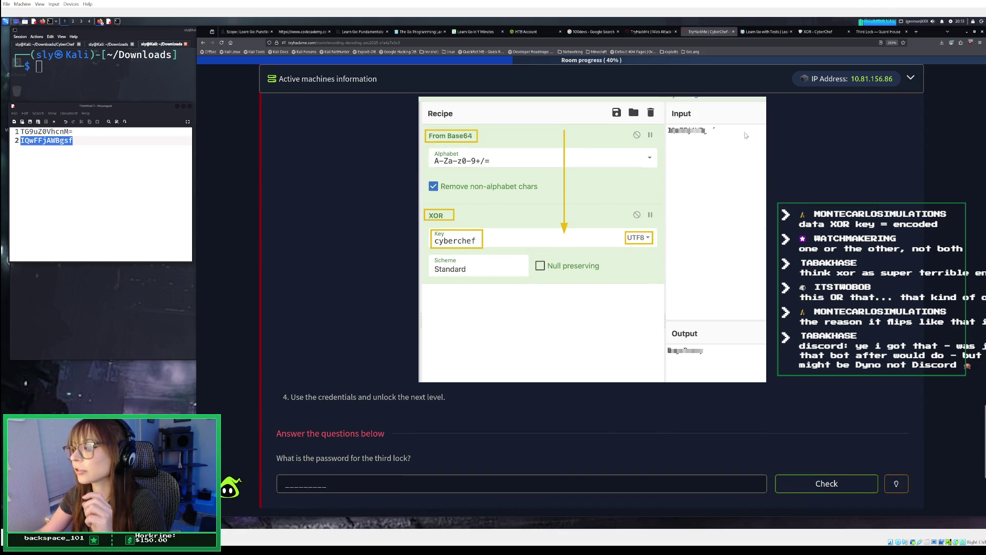
{"action": "left_click", "coordinate": [822, 31]}
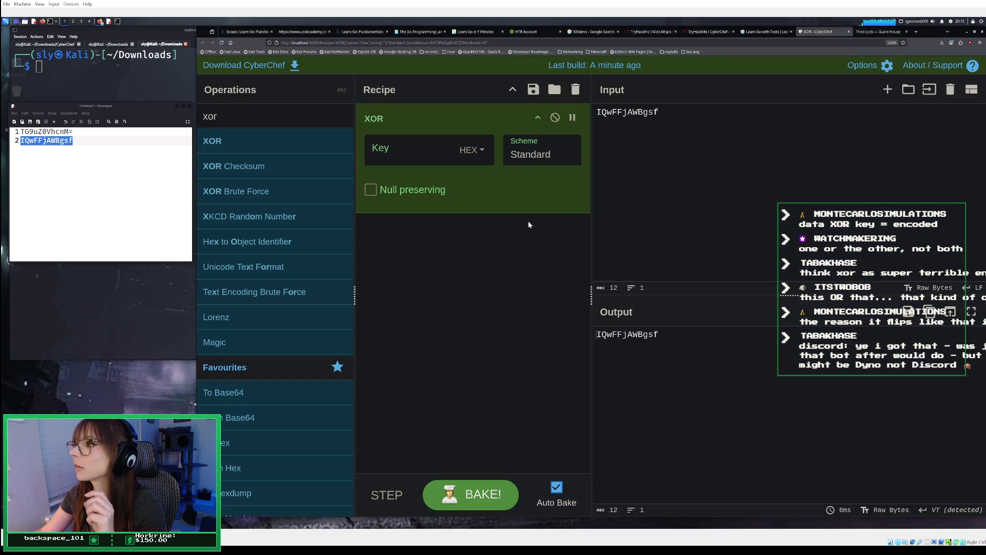
Enter 'cyberchef' as the XOR key, still in Hex key format
{"action": "left_click", "coordinate": [427, 156]}
{"action": "type", "text": "cyberchef"}
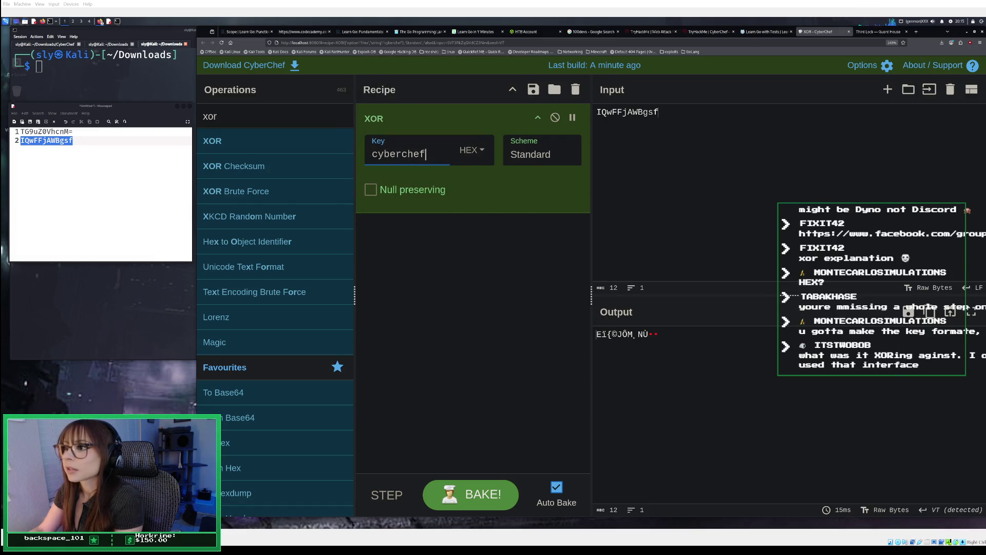
{"action": "left_click", "coordinate": [472, 153]}
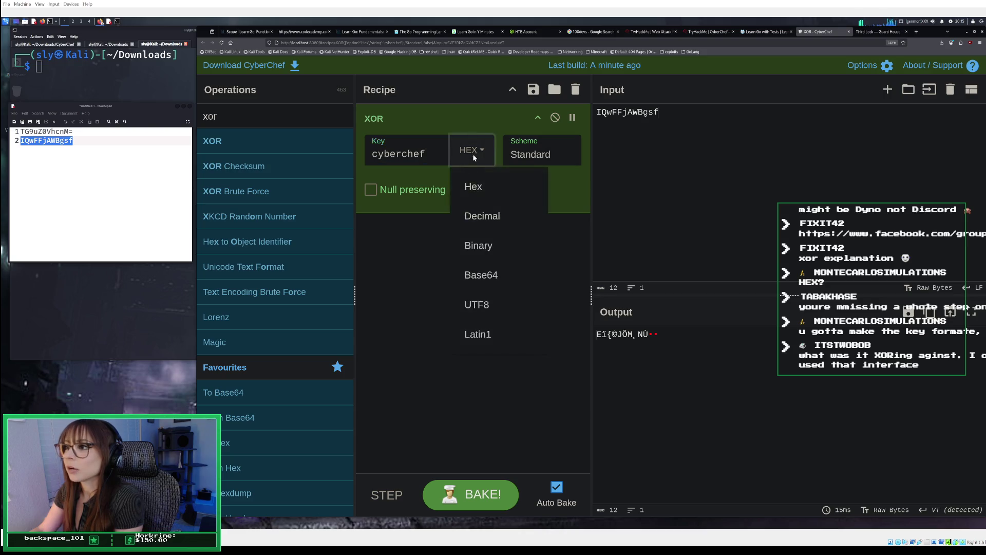
Try the key formats Base64, Latin1, Hex, Decimal, Binary and UTF8, settling on Latin1
{"action": "left_click", "coordinate": [496, 276]}
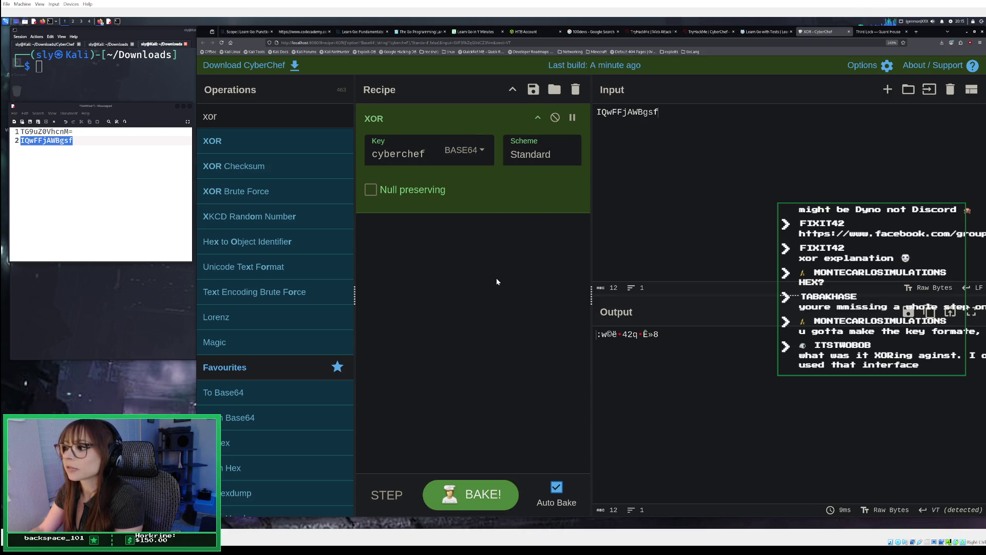
{"action": "left_click", "coordinate": [477, 151]}
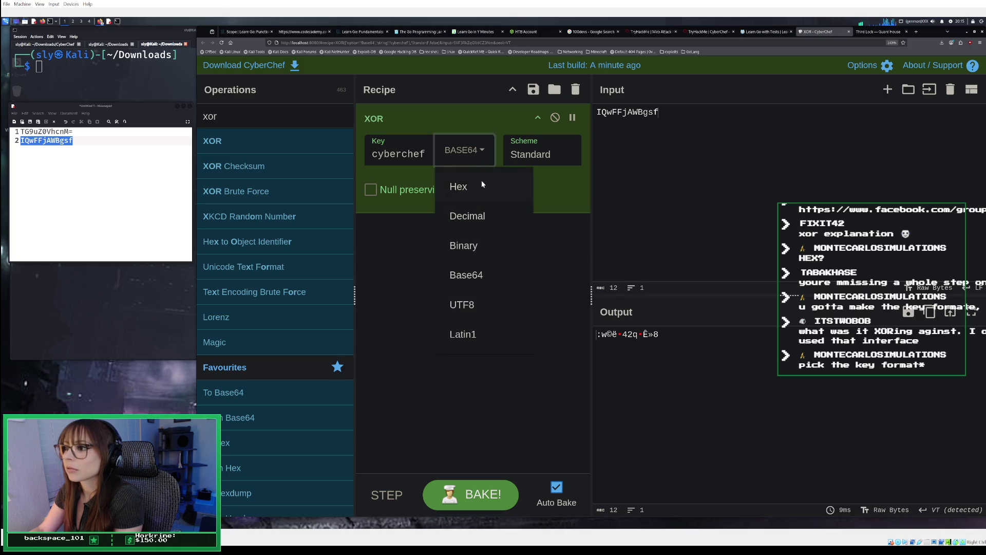
{"action": "left_click", "coordinate": [479, 331]}
{"action": "left_click", "coordinate": [470, 157]}
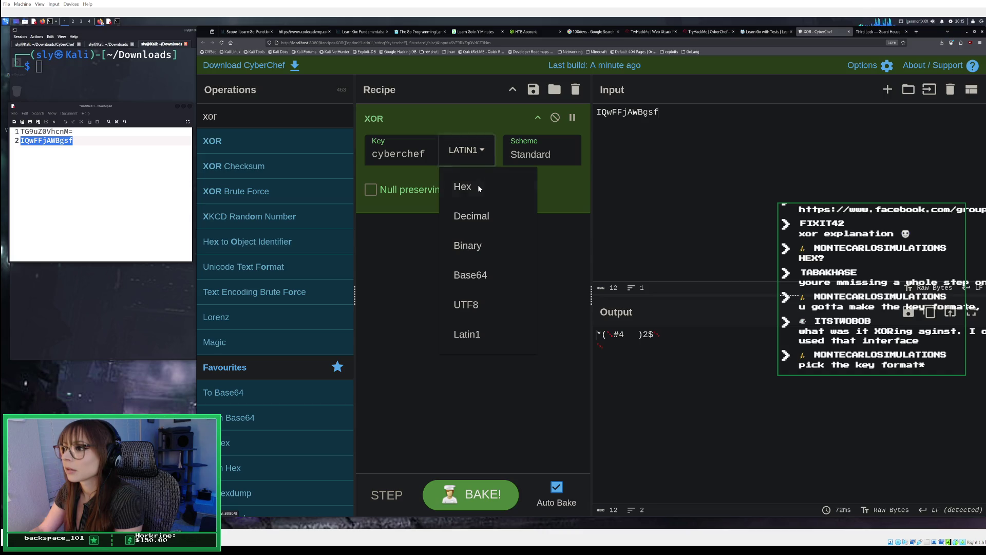
{"action": "left_click", "coordinate": [477, 186]}
{"action": "left_click", "coordinate": [476, 157]}
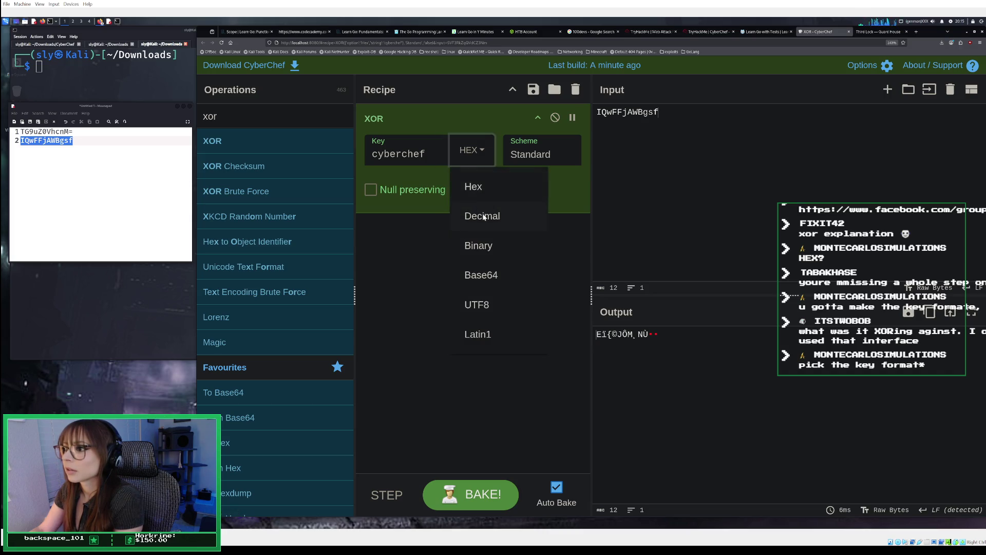
{"action": "left_click", "coordinate": [483, 213]}
{"action": "left_click", "coordinate": [478, 153]}
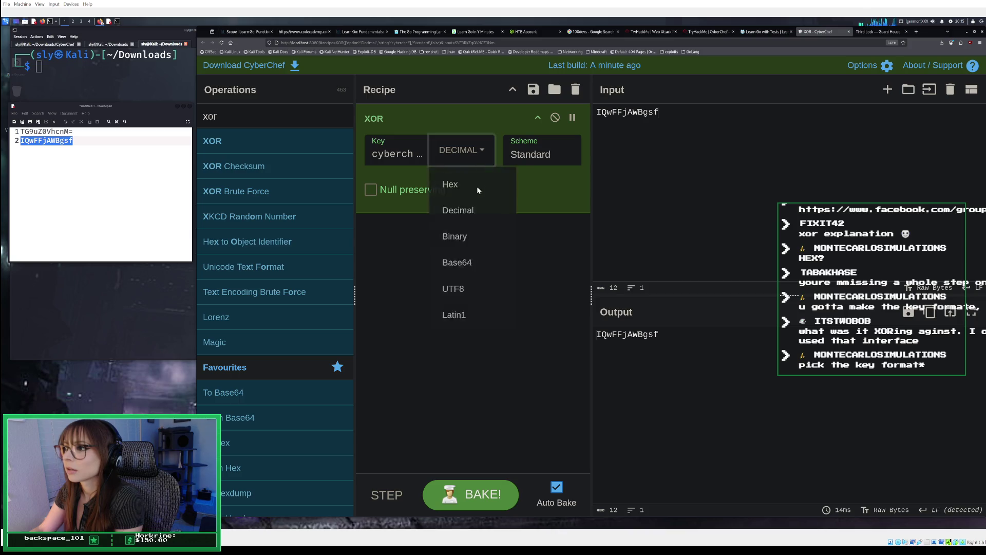
{"action": "left_click", "coordinate": [475, 242]}
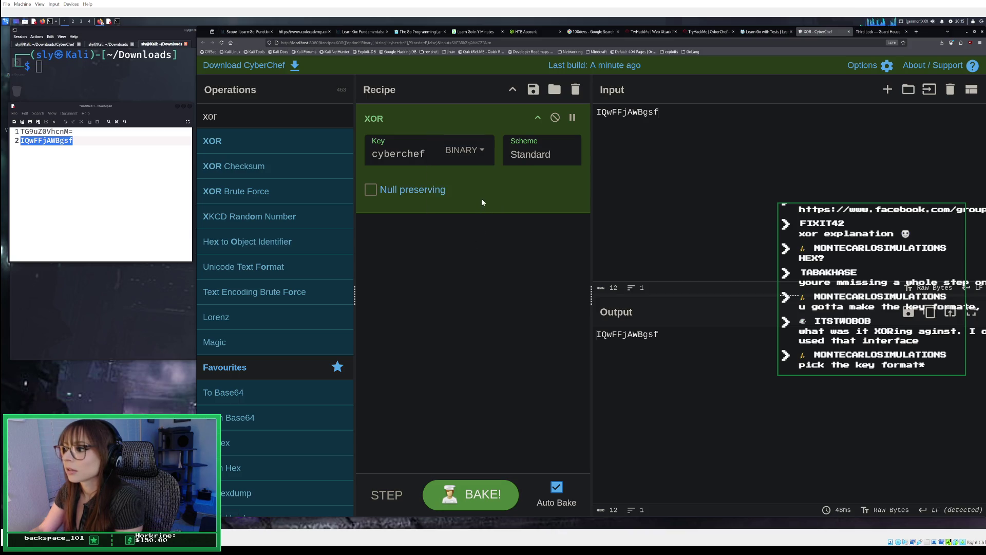
{"action": "left_click", "coordinate": [472, 153]}
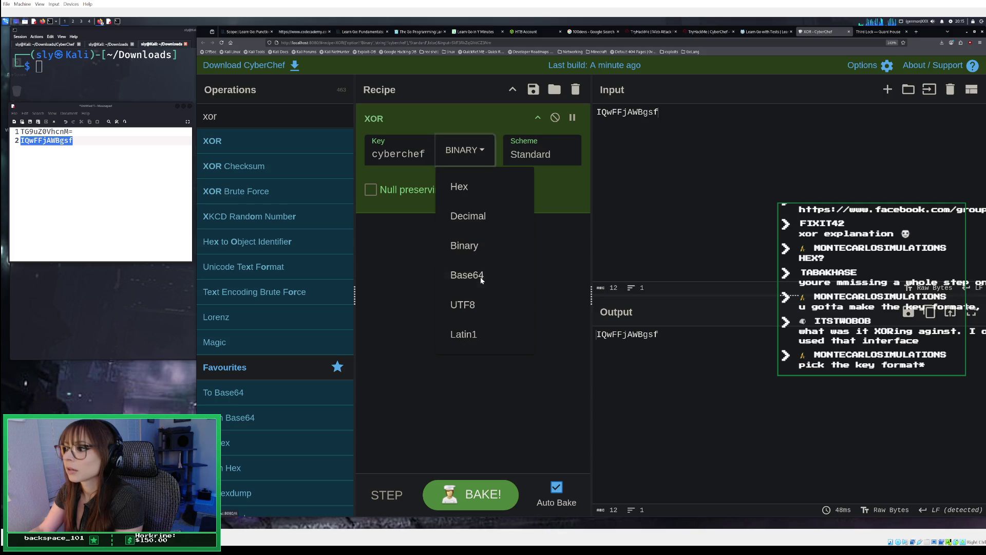
{"action": "left_click", "coordinate": [480, 277]}
{"action": "left_click", "coordinate": [477, 151]}
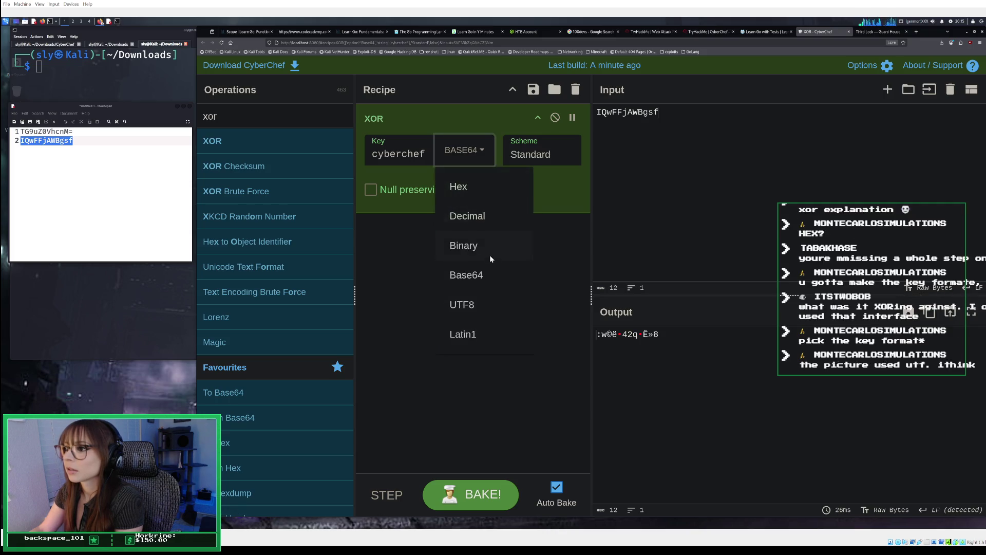
{"action": "left_click", "coordinate": [481, 304]}
{"action": "left_click", "coordinate": [471, 149]}
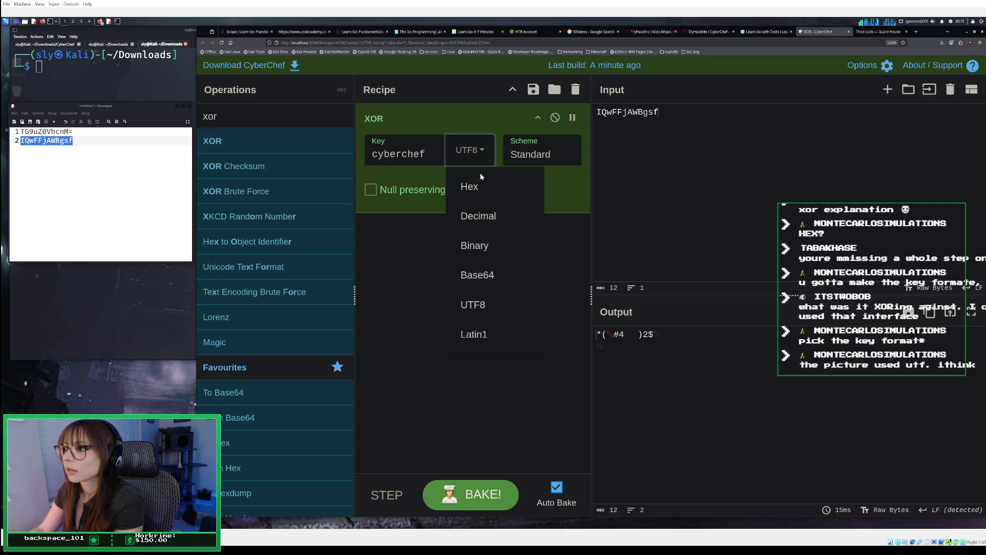
{"action": "left_click", "coordinate": [480, 329]}
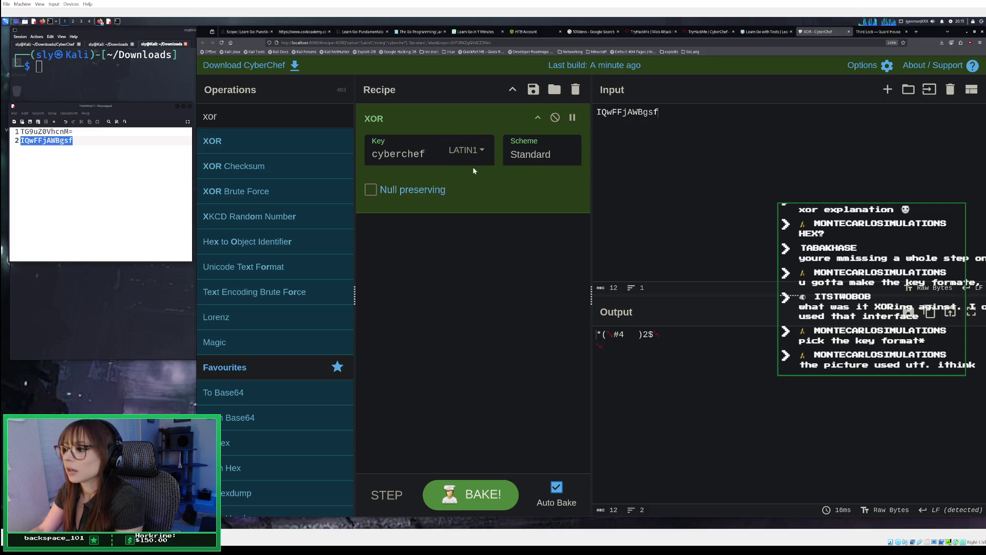
{"action": "left_click", "coordinate": [468, 150]}
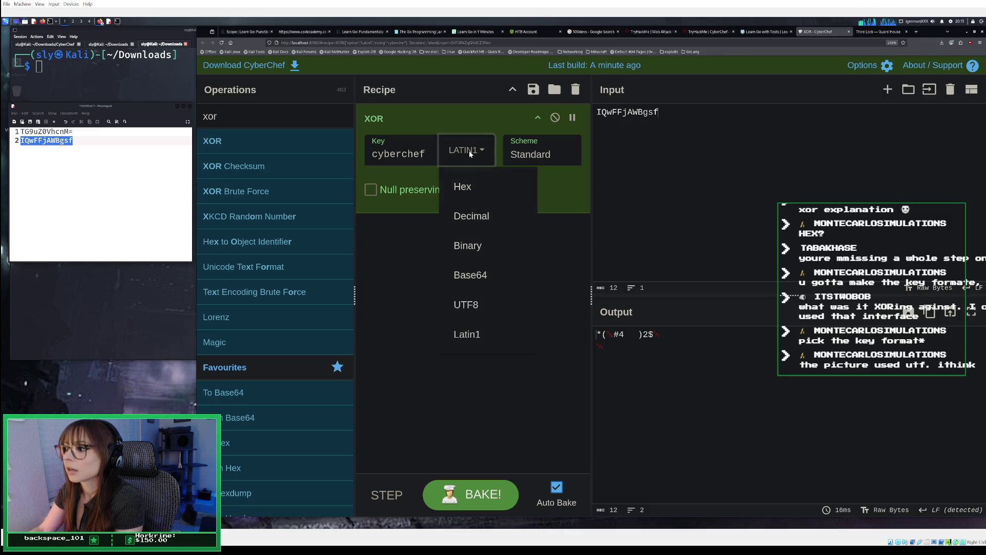
{"action": "left_click", "coordinate": [488, 326]}
Toggle Null preserving on and back off with the Latin1 'cyberchef' key
{"action": "left_click", "coordinate": [401, 192]}
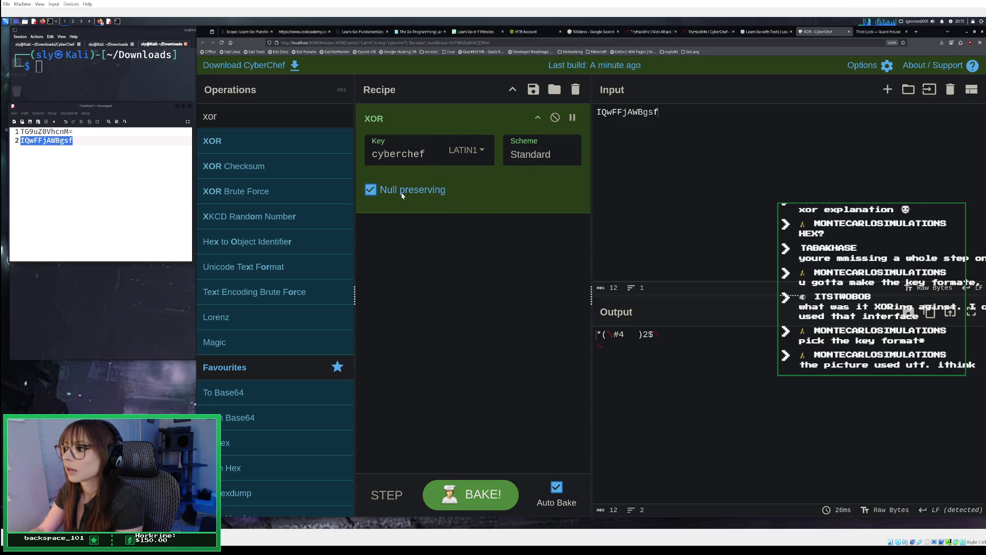
{"action": "left_click", "coordinate": [497, 504]}
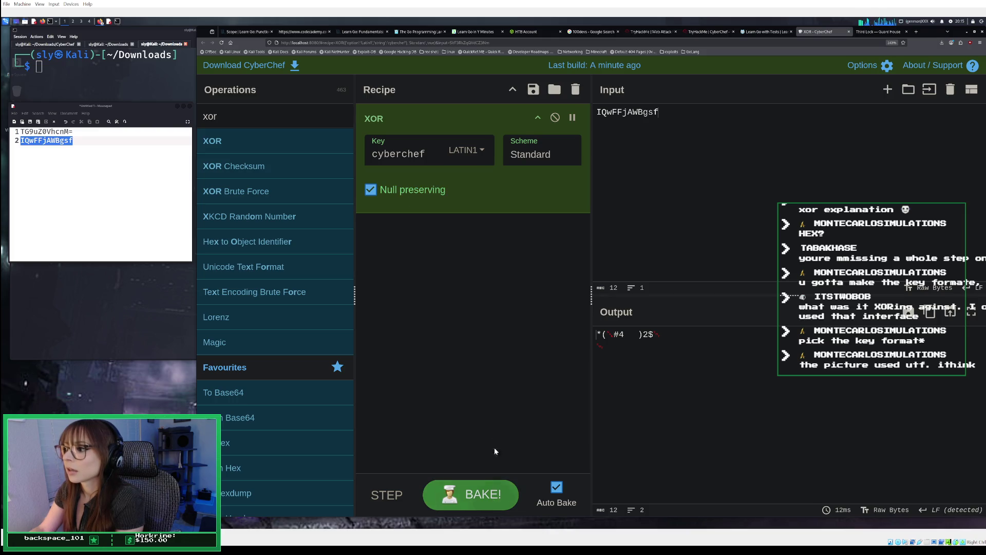
{"action": "left_click", "coordinate": [472, 147]}
{"action": "left_click", "coordinate": [386, 190]}
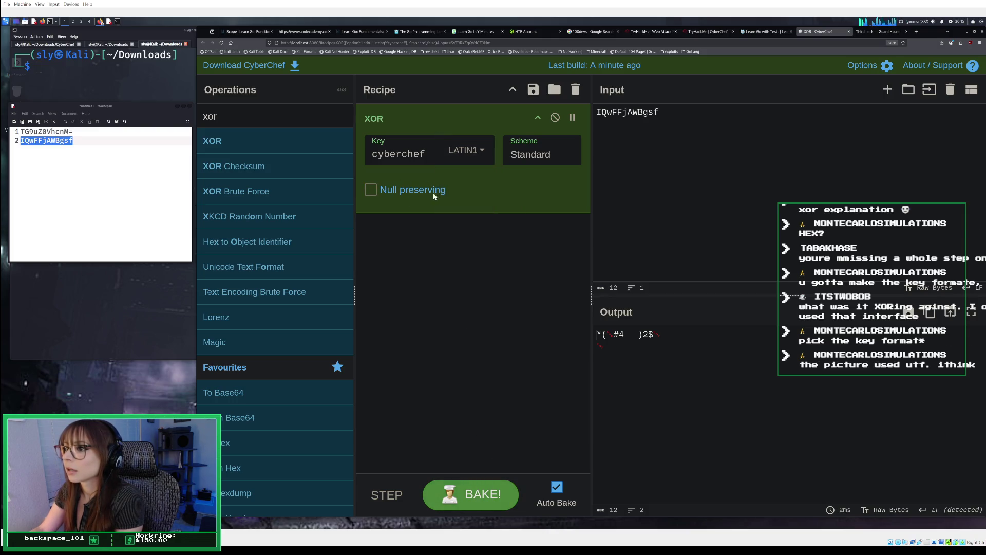
{"action": "left_click", "coordinate": [485, 149]}
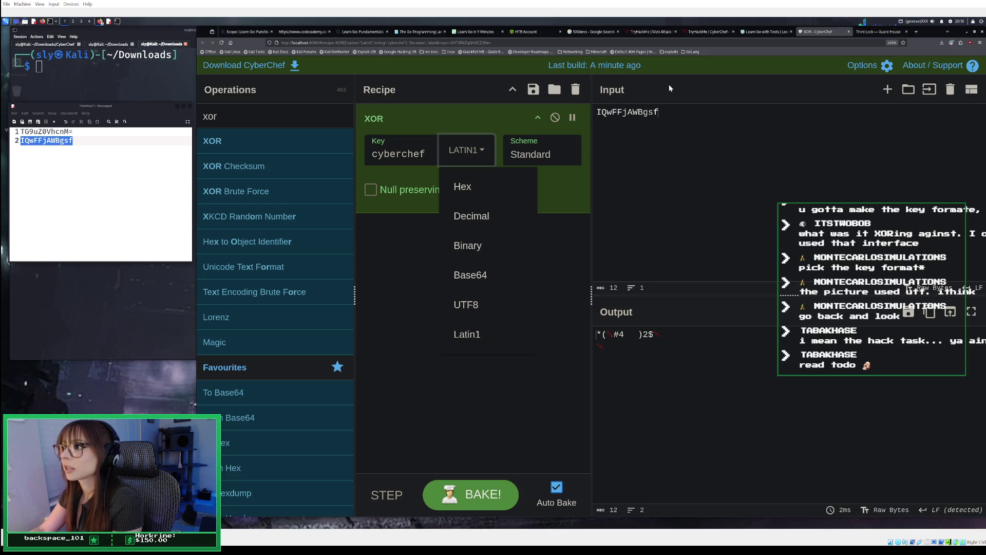
{"action": "left_click", "coordinate": [679, 121]}
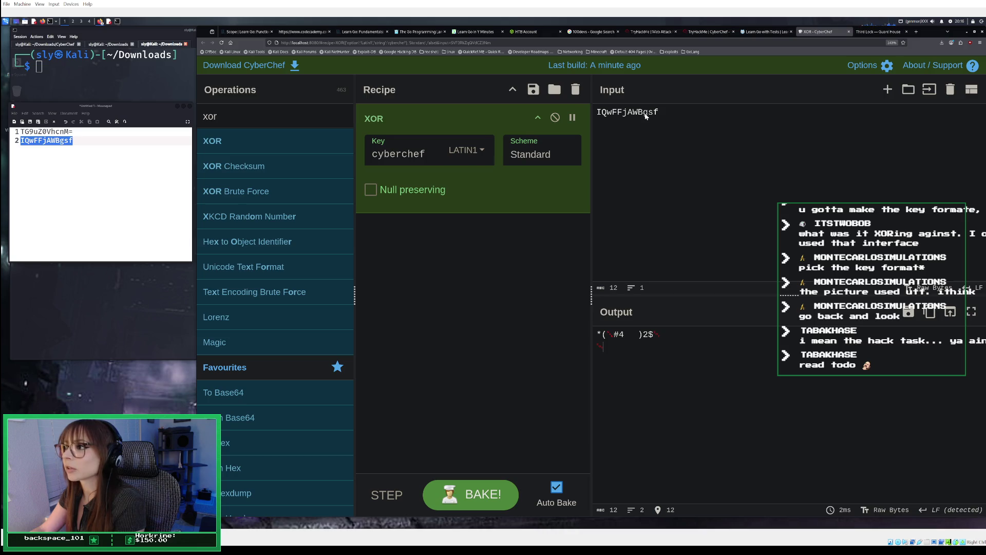
{"action": "left_click", "coordinate": [881, 33]}
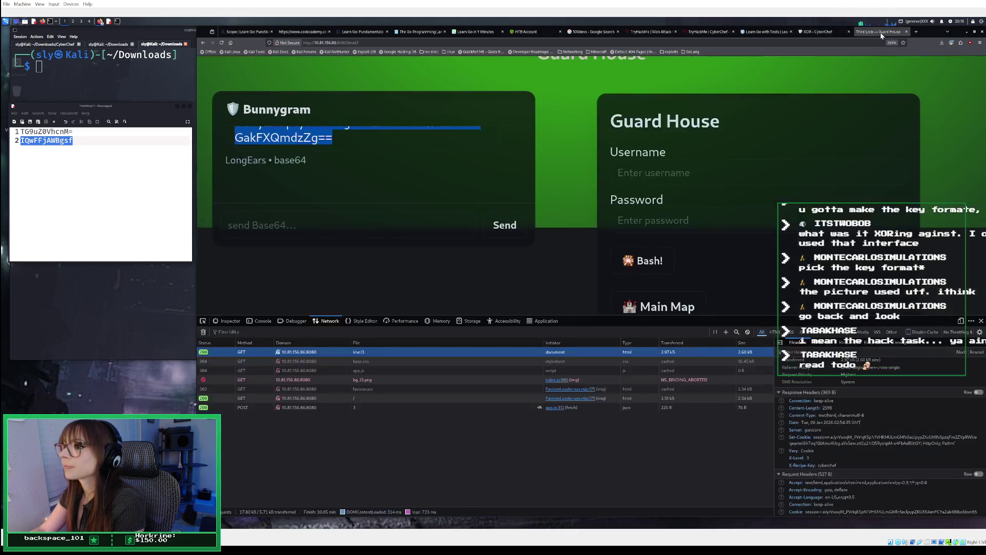
{"action": "left_click", "coordinate": [709, 32]}
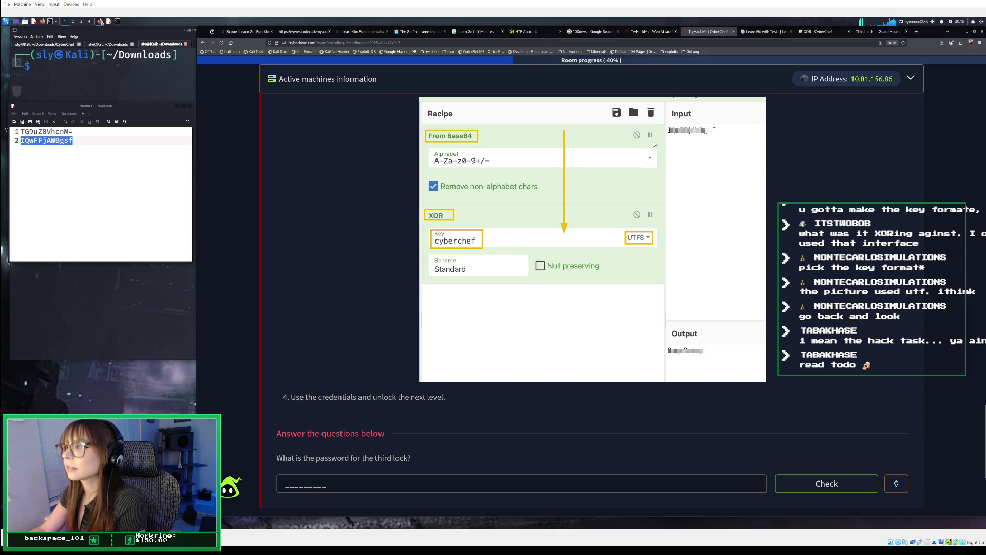
{"action": "left_click", "coordinate": [867, 32]}
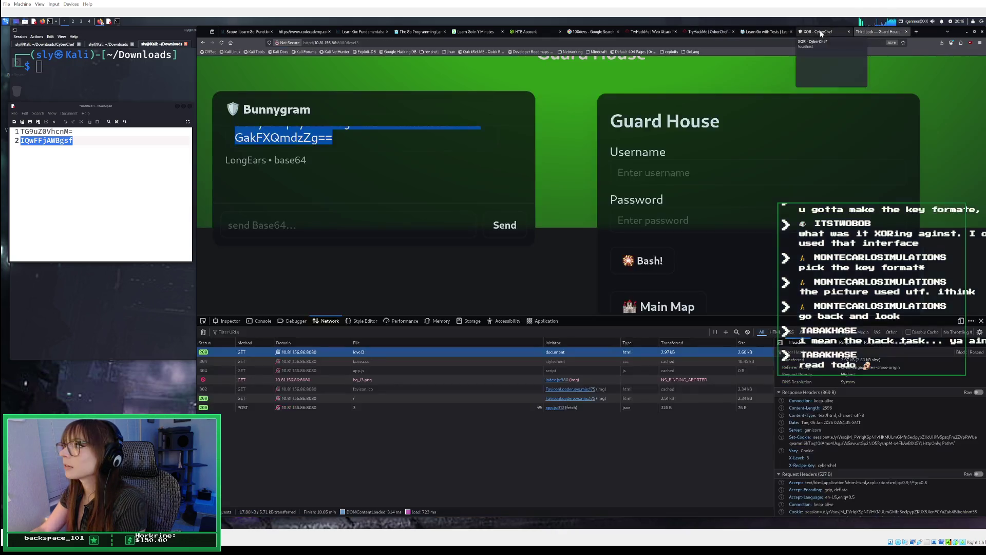
{"action": "left_click", "coordinate": [820, 32]}
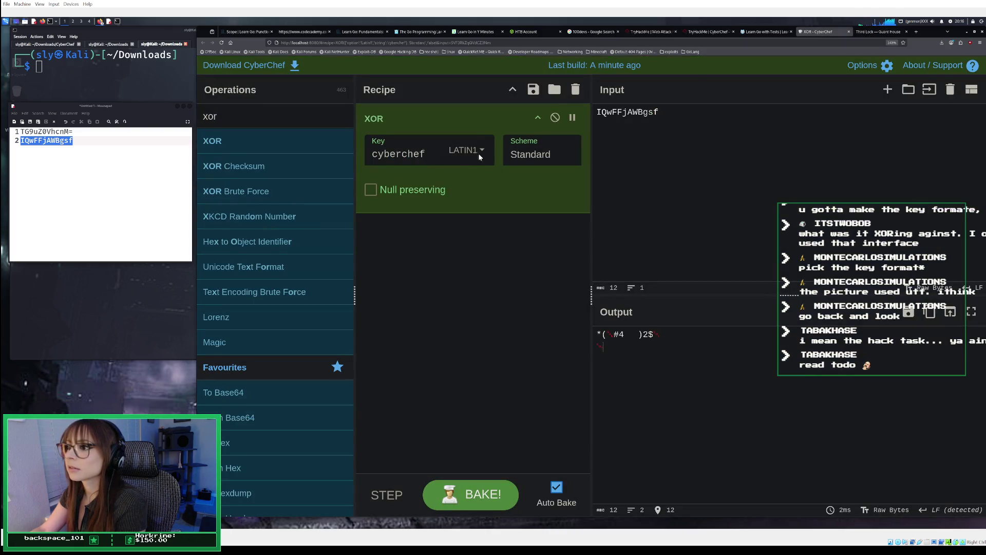
{"action": "left_click", "coordinate": [539, 118]}
Keep the Standard scheme, switch the 'cyberchef' key format to UTF8 and re-bake the recipe
{"action": "left_click", "coordinate": [539, 117]}
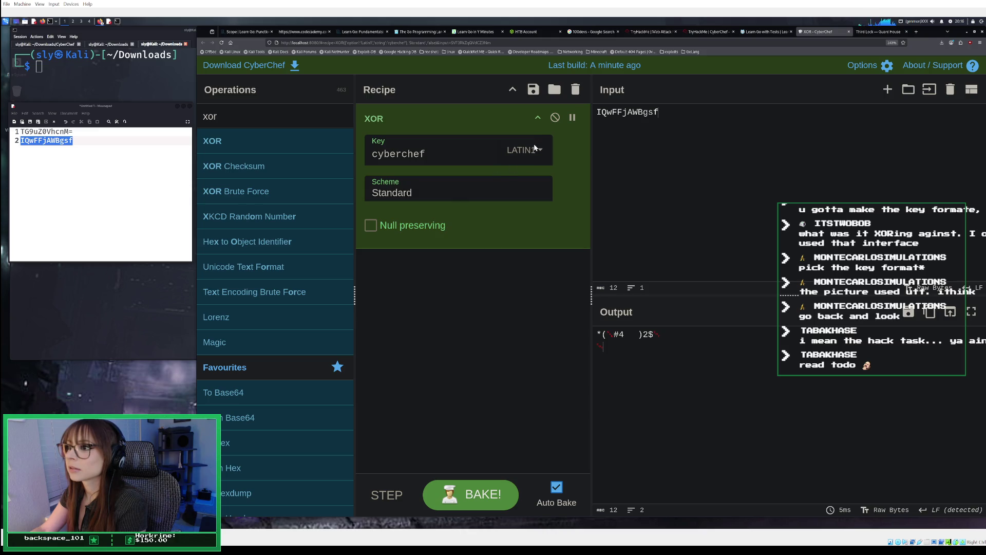
{"action": "left_click", "coordinate": [483, 192]}
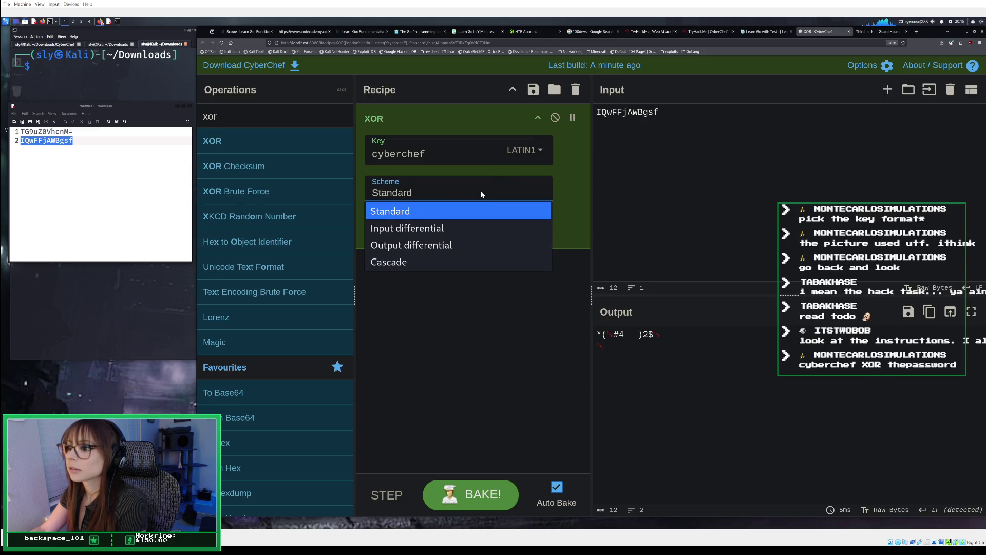
{"action": "left_click", "coordinate": [491, 159]}
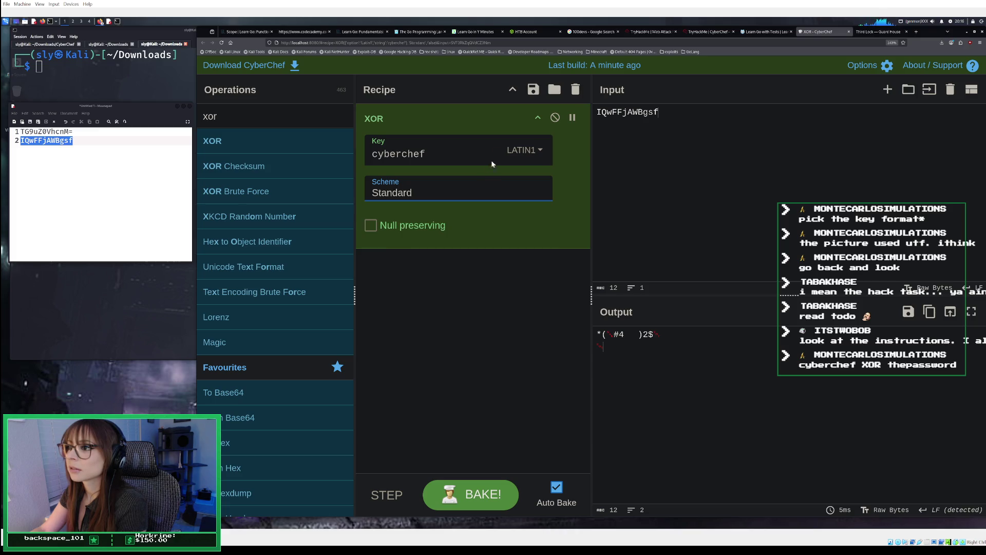
{"action": "left_click", "coordinate": [520, 150]}
{"action": "left_click", "coordinate": [525, 306]}
{"action": "left_click", "coordinate": [526, 306]}
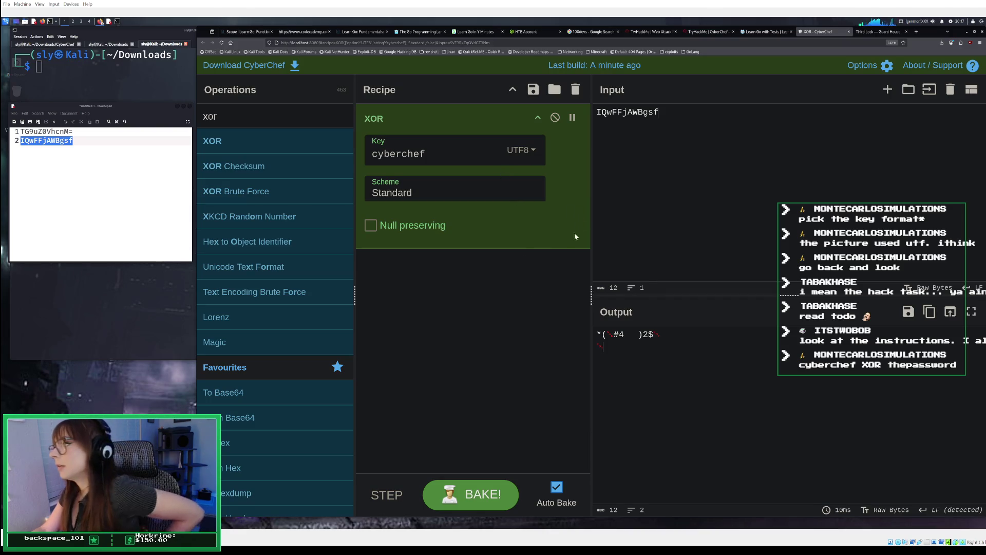
{"action": "left_click", "coordinate": [490, 496]}
{"action": "left_click", "coordinate": [490, 496]}
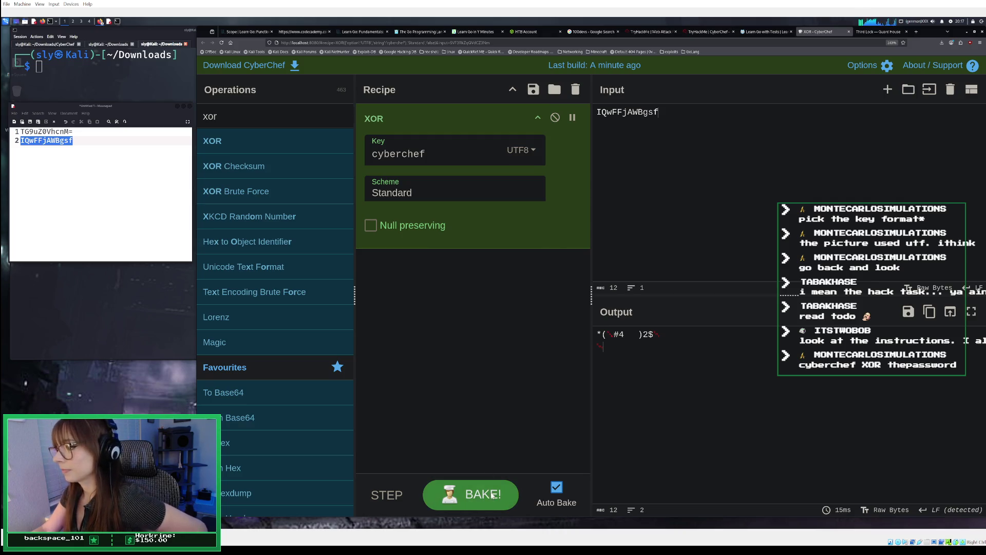
{"action": "left_click", "coordinate": [492, 494]}
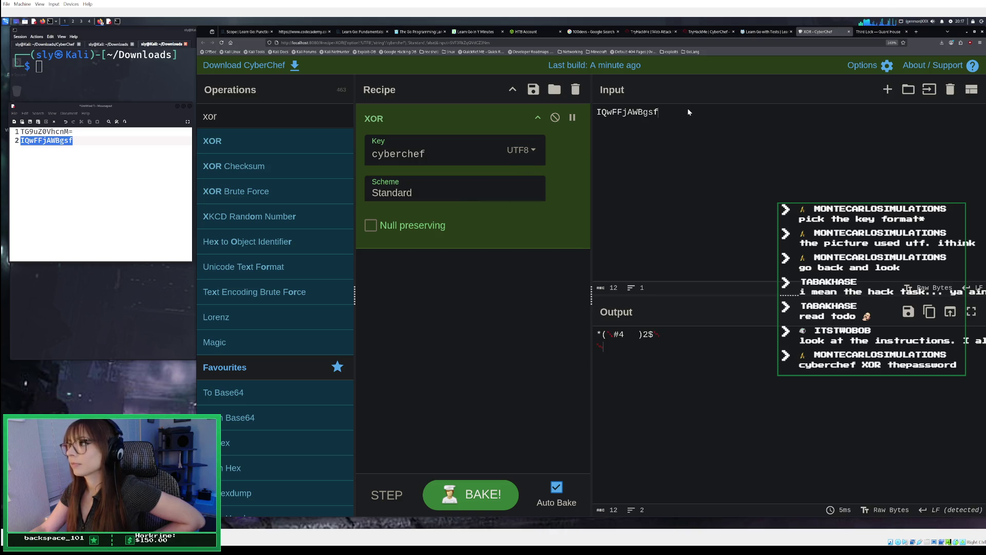
{"action": "left_click", "coordinate": [724, 31]}
Reread the room's XOR theory and recipe screenshots, then return to the Guard House page
{"action": "scroll", "coordinate": [543, 304], "scroll_direction": "up", "scroll_amount": 5}
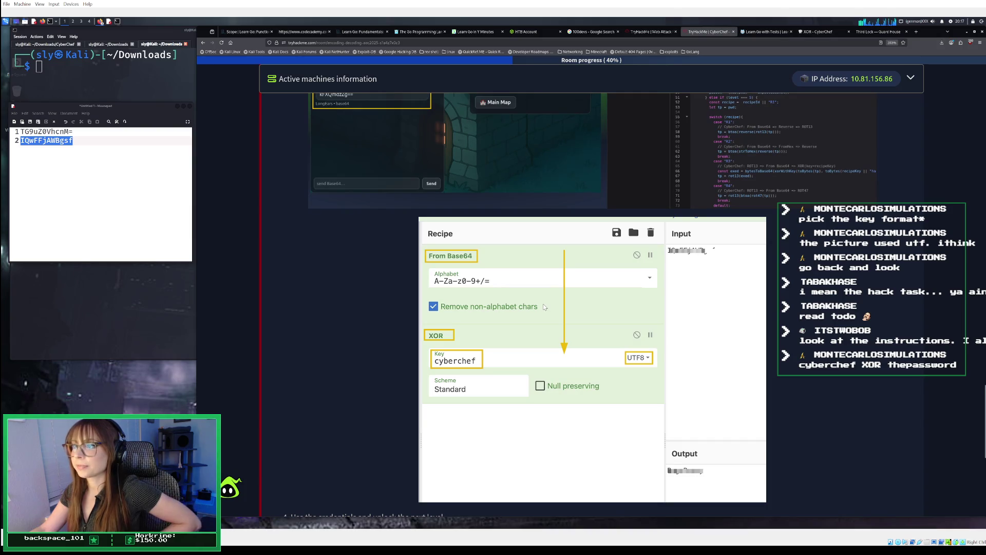
{"action": "scroll", "coordinate": [543, 307], "scroll_direction": "up", "scroll_amount": 3}
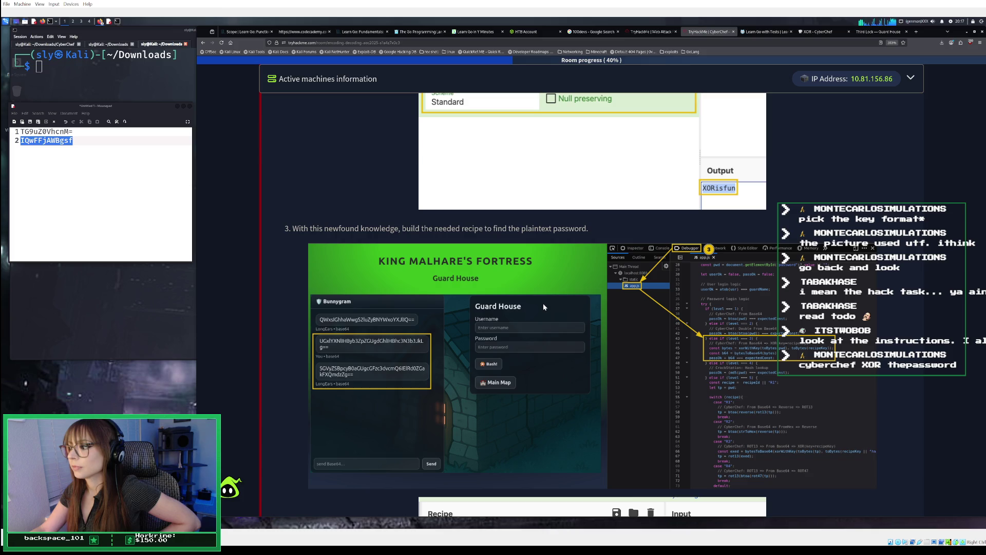
{"action": "scroll", "coordinate": [543, 304], "scroll_direction": "down", "scroll_amount": 5}
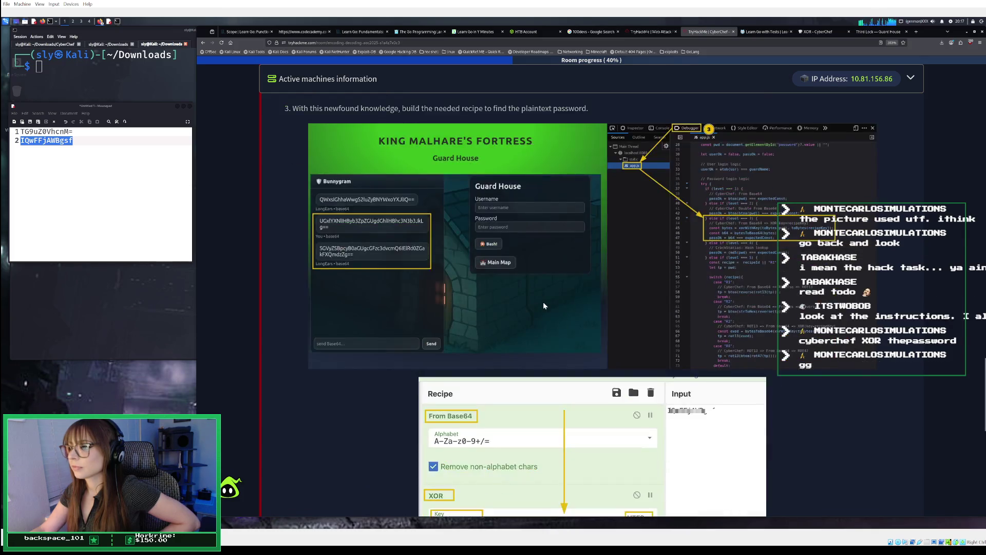
{"action": "scroll", "coordinate": [543, 305], "scroll_direction": "up", "scroll_amount": 6}
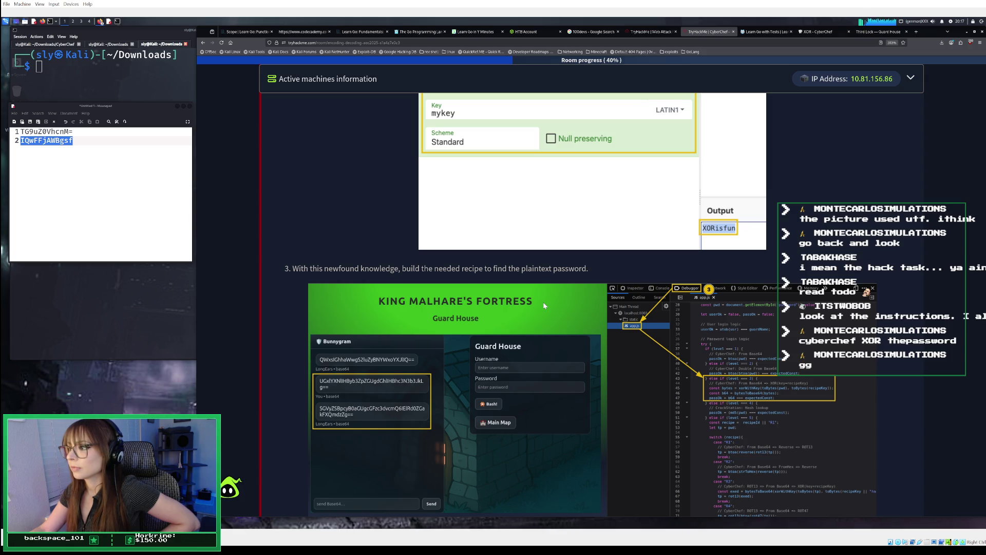
{"action": "scroll", "coordinate": [544, 306], "scroll_direction": "up", "scroll_amount": 3}
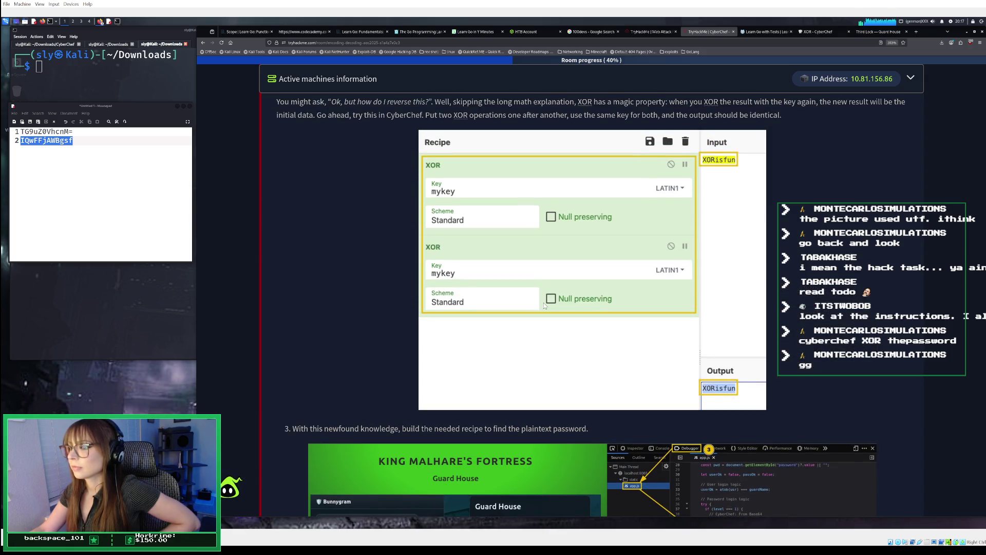
{"action": "scroll", "coordinate": [544, 305], "scroll_direction": "up", "scroll_amount": 2}
{"action": "scroll", "coordinate": [544, 305], "scroll_direction": "up", "scroll_amount": 4}
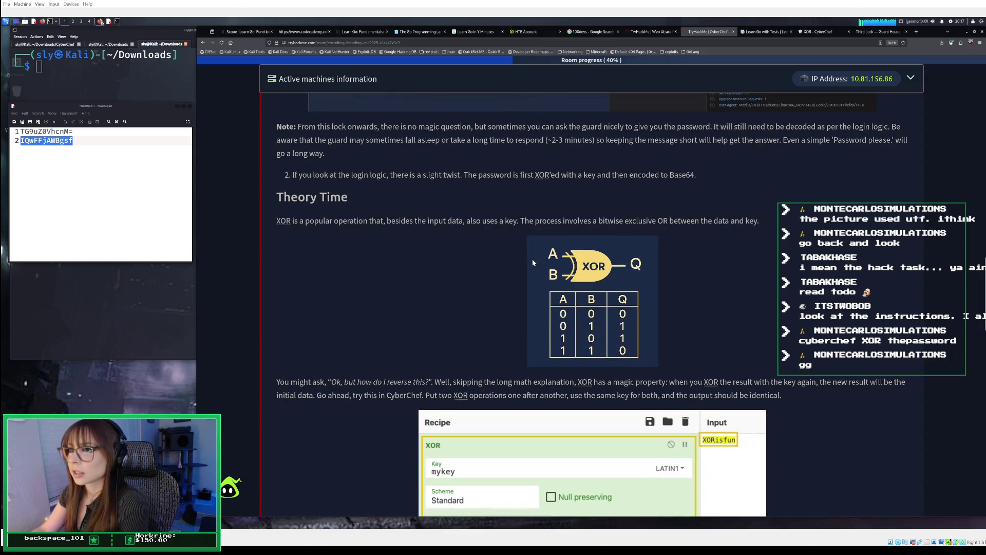
{"action": "scroll", "coordinate": [533, 262], "scroll_direction": "down", "scroll_amount": 3}
{"action": "scroll", "coordinate": [532, 262], "scroll_direction": "down", "scroll_amount": 5}
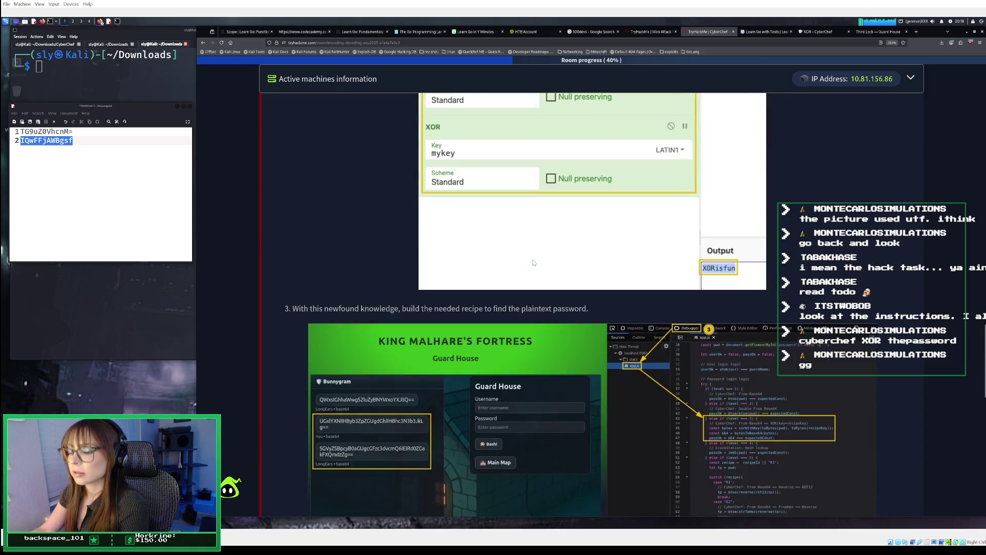
{"action": "scroll", "coordinate": [533, 262], "scroll_direction": "down", "scroll_amount": 2}
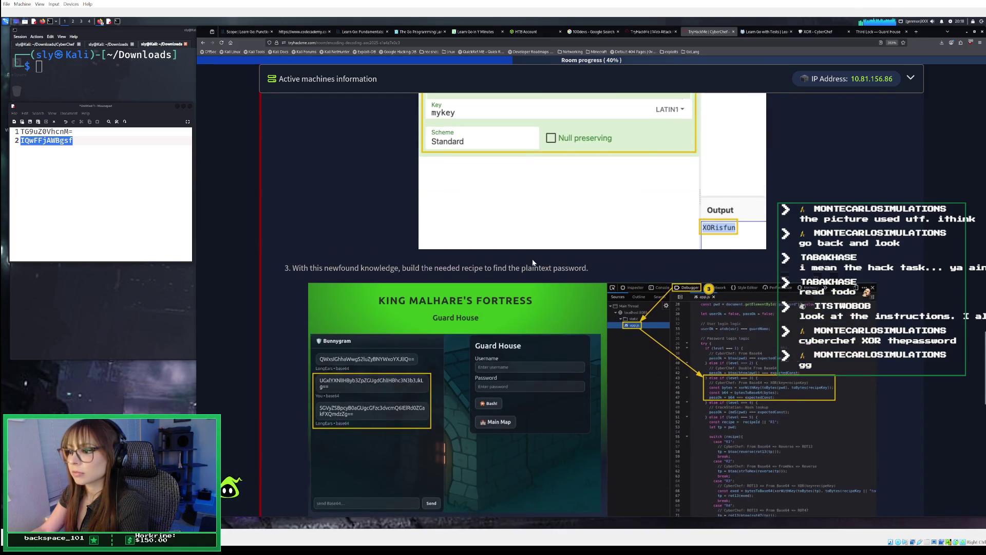
{"action": "scroll", "coordinate": [532, 258], "scroll_direction": "down", "scroll_amount": 2}
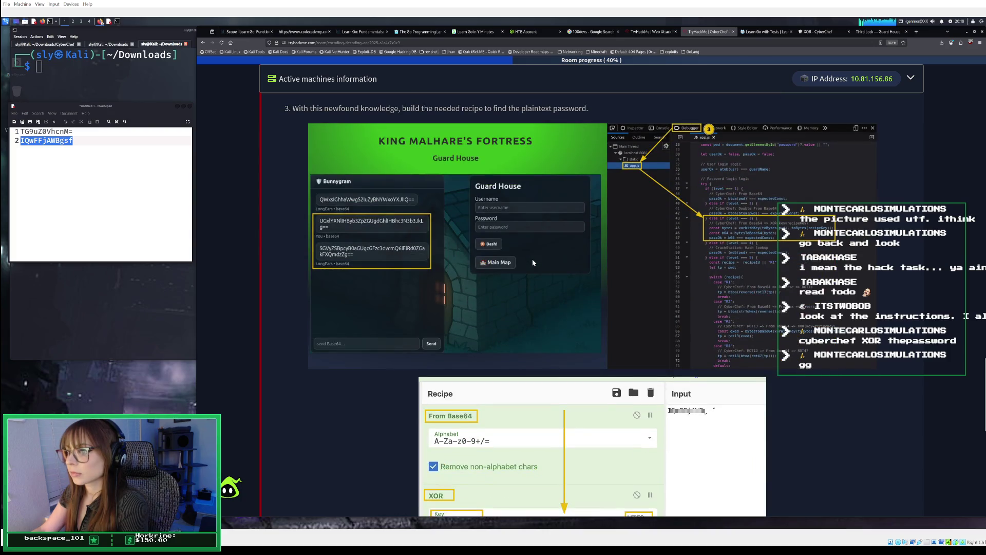
{"action": "scroll", "coordinate": [532, 259], "scroll_direction": "down", "scroll_amount": 1}
{"action": "scroll", "coordinate": [532, 263], "scroll_direction": "down", "scroll_amount": 1}
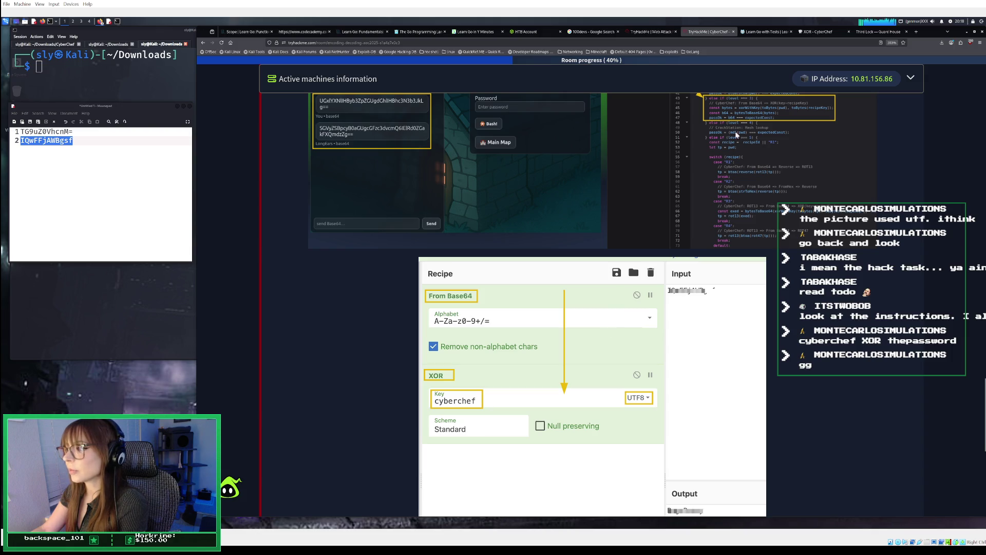
{"action": "left_click", "coordinate": [870, 33]}
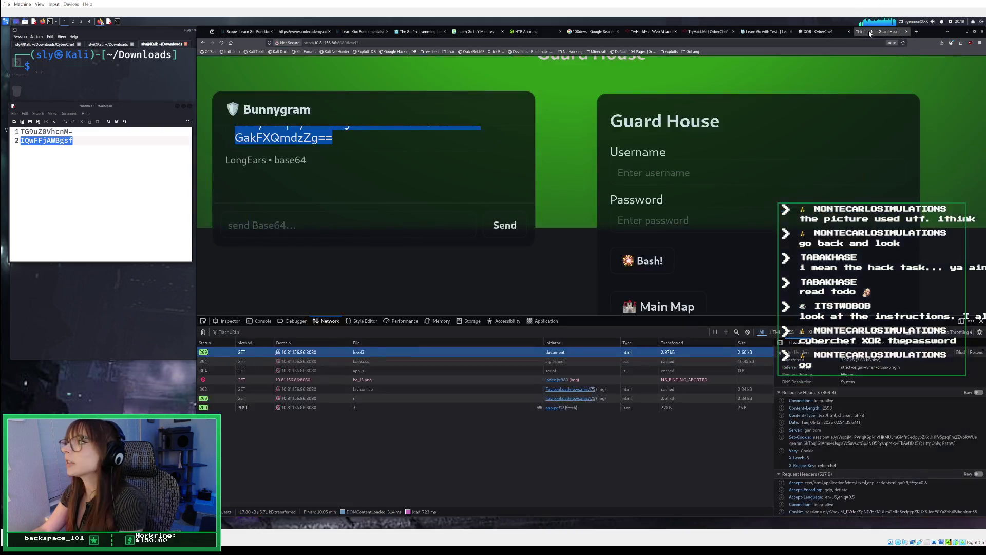